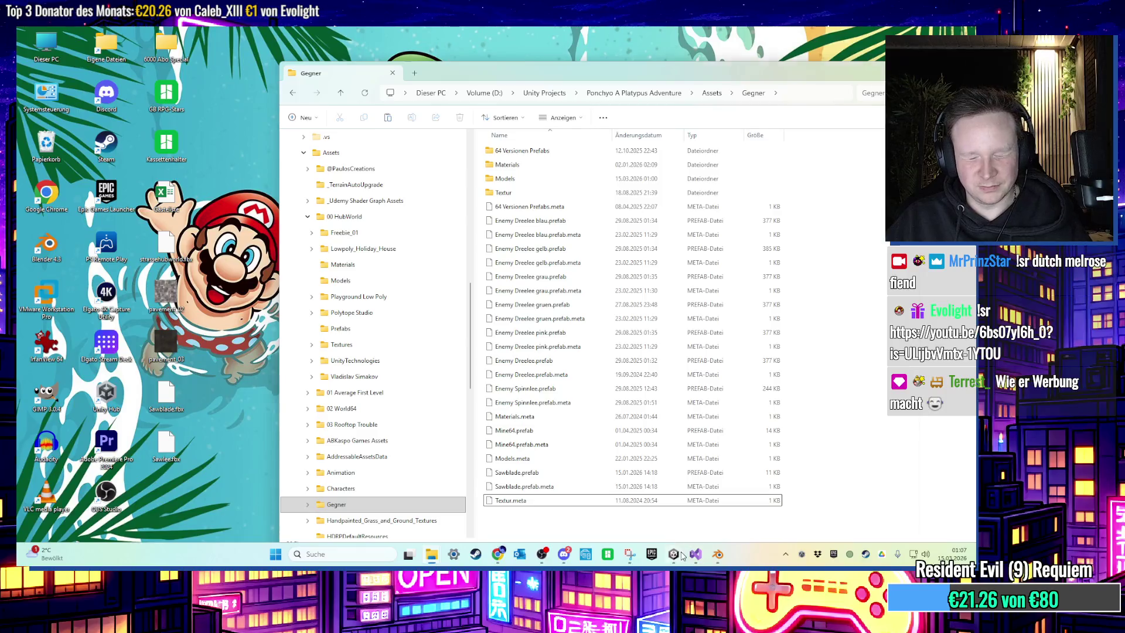
Bring Unity forward, zoom in on Sawlee, and start a test run of the rooftop level
left_click(682, 555)
scroll(471, 219, "up", 5)
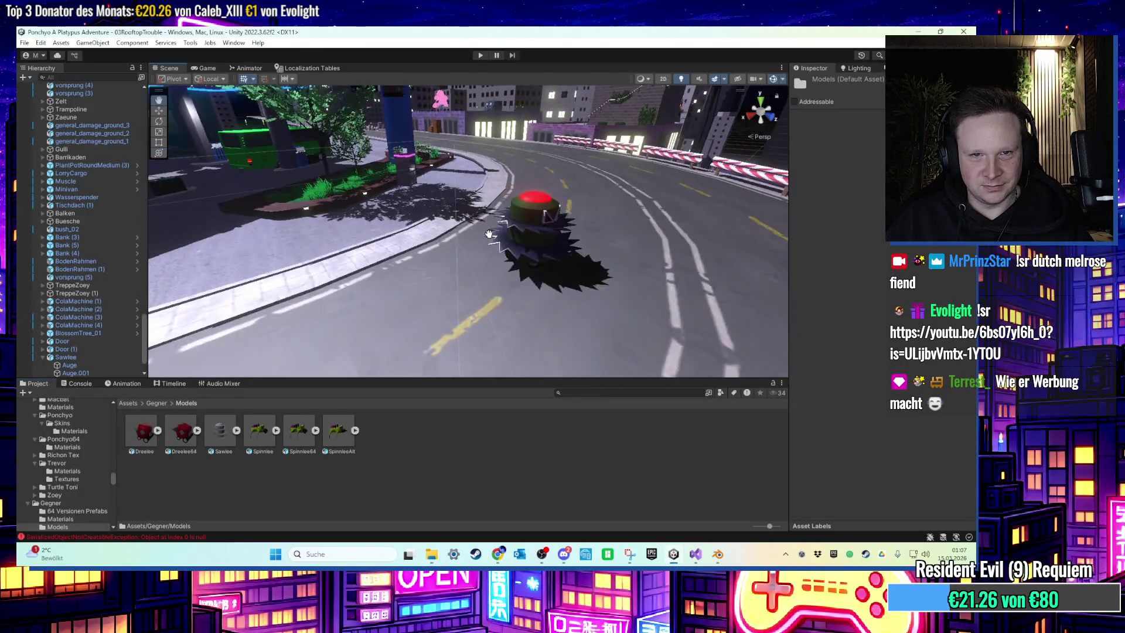
left_click(481, 55)
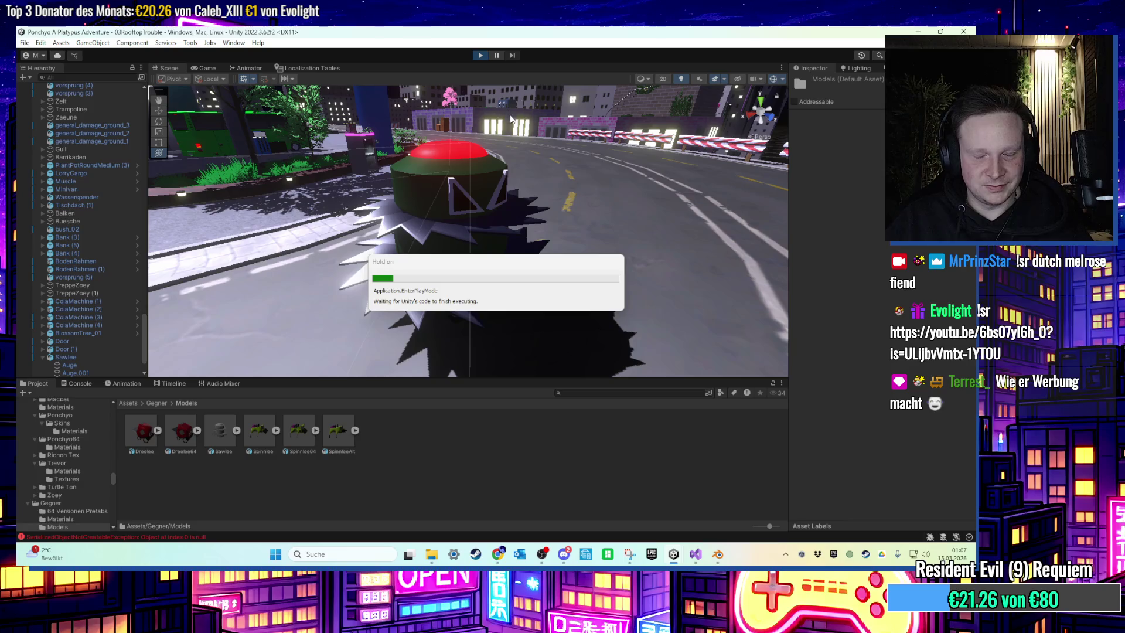
key("alt+Tab")
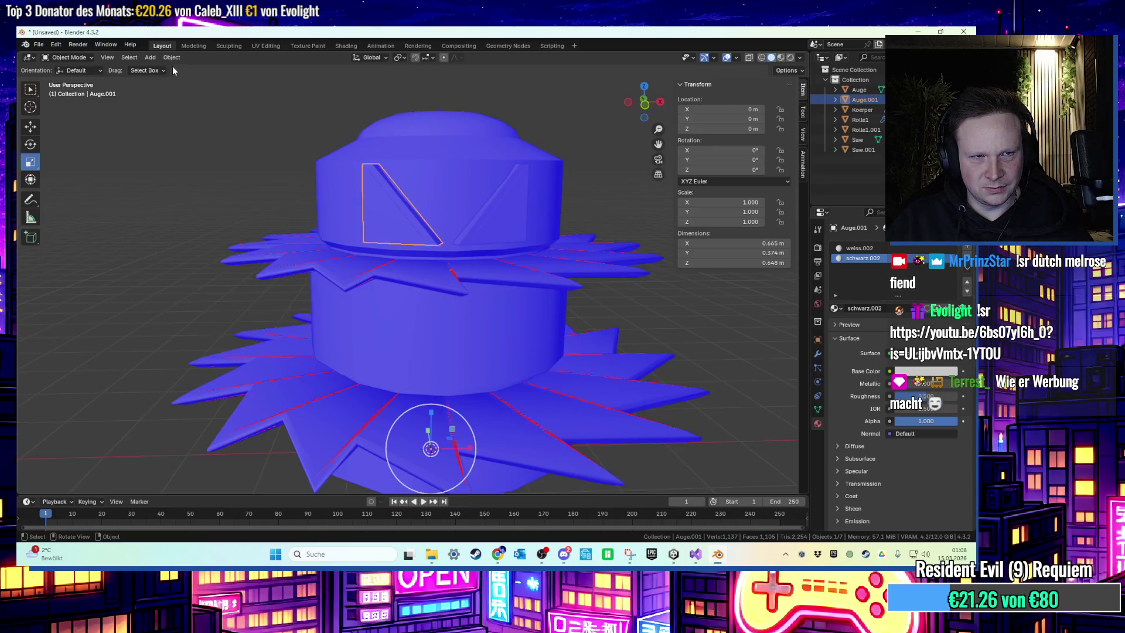
Set the origins of both eyes, including Auge, to their geometry
left_click(172, 57)
mouse_move(188, 78)
left_click(305, 95)
left_click(508, 227)
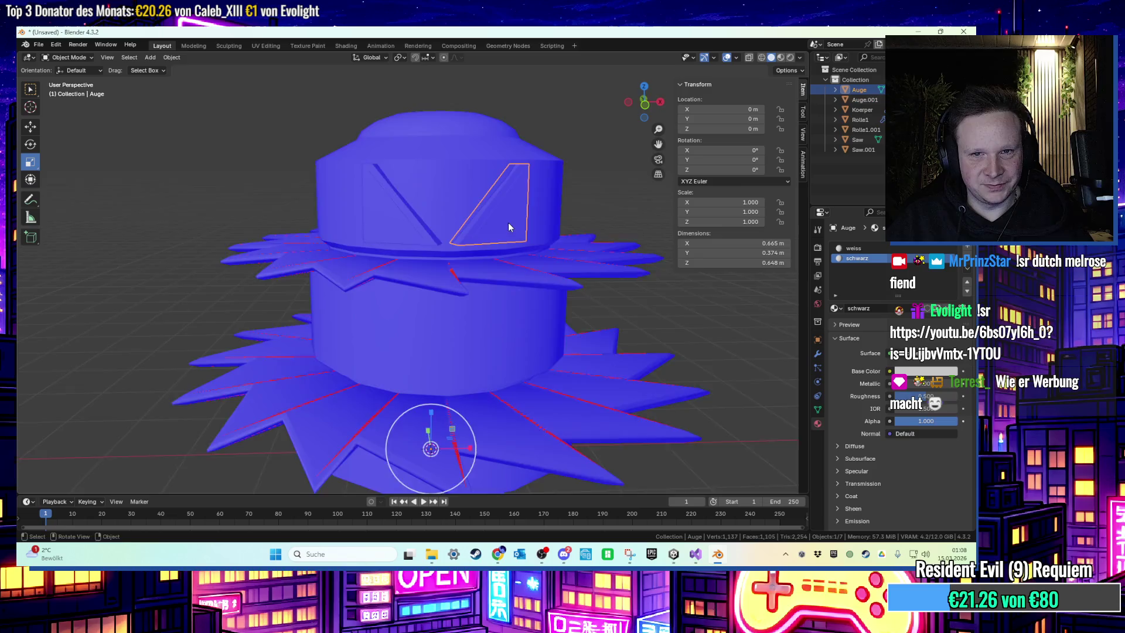
left_click(171, 57)
left_click(301, 89)
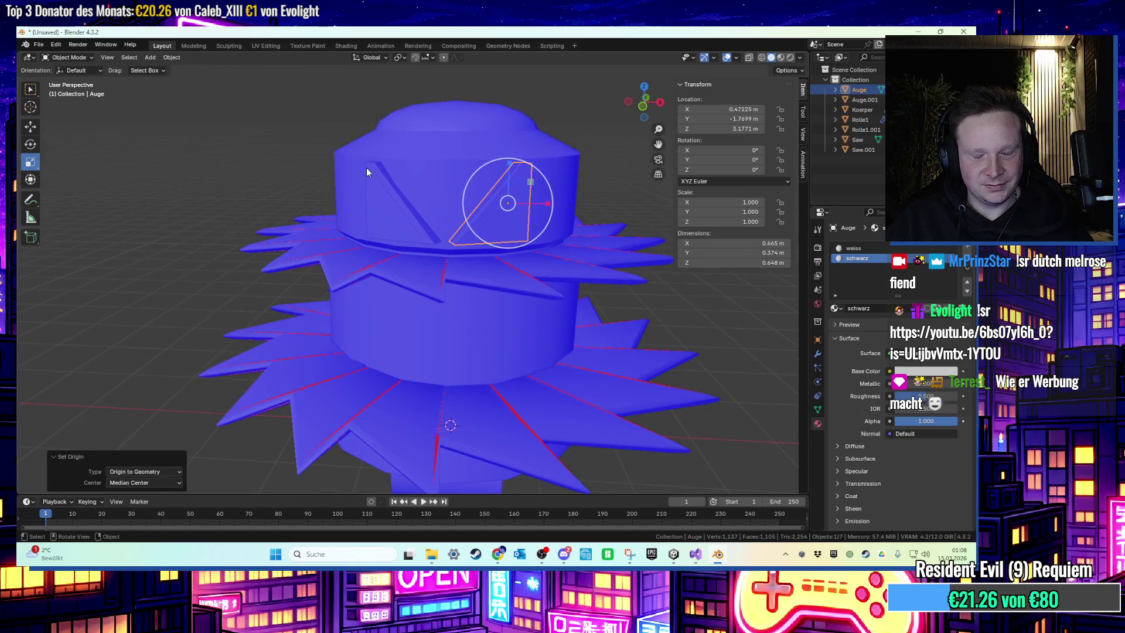
Set the origins of both wheels, Rolle1.001 and Rolle1, to their geometry
left_click(367, 172)
mouse_move(367, 171)
left_mouse_down()
mouse_move(441, 247)
mouse_move(452, 387)
mouse_move(632, 227)
mouse_move(461, 272)
left_mouse_up()
scroll(462, 274, "up", 3)
left_click(461, 276)
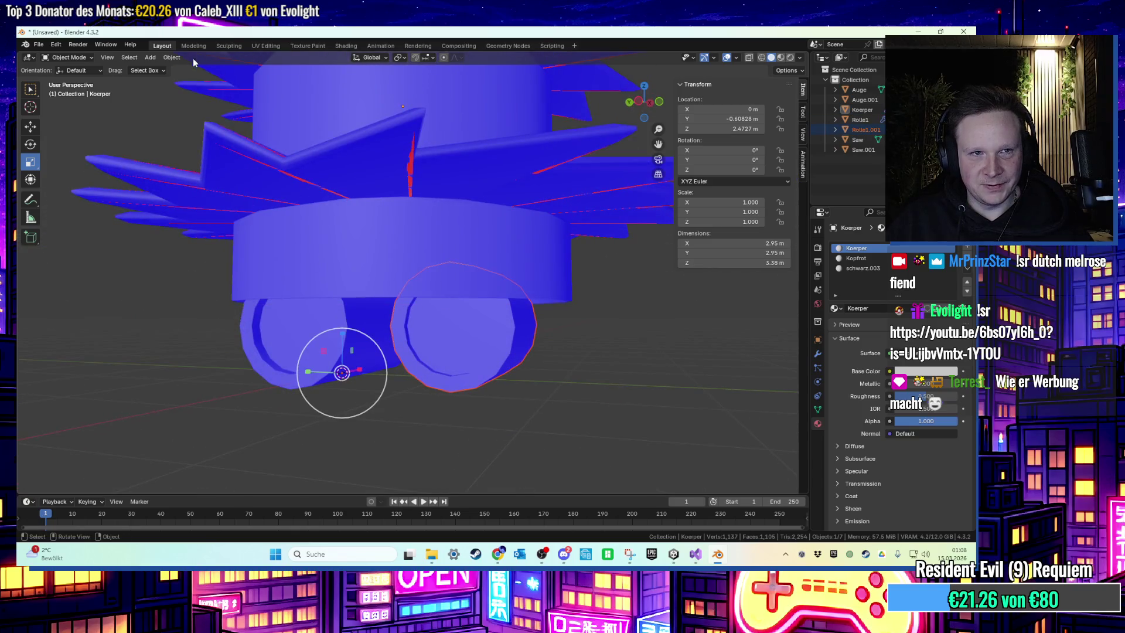
left_click(171, 58)
mouse_move(202, 79)
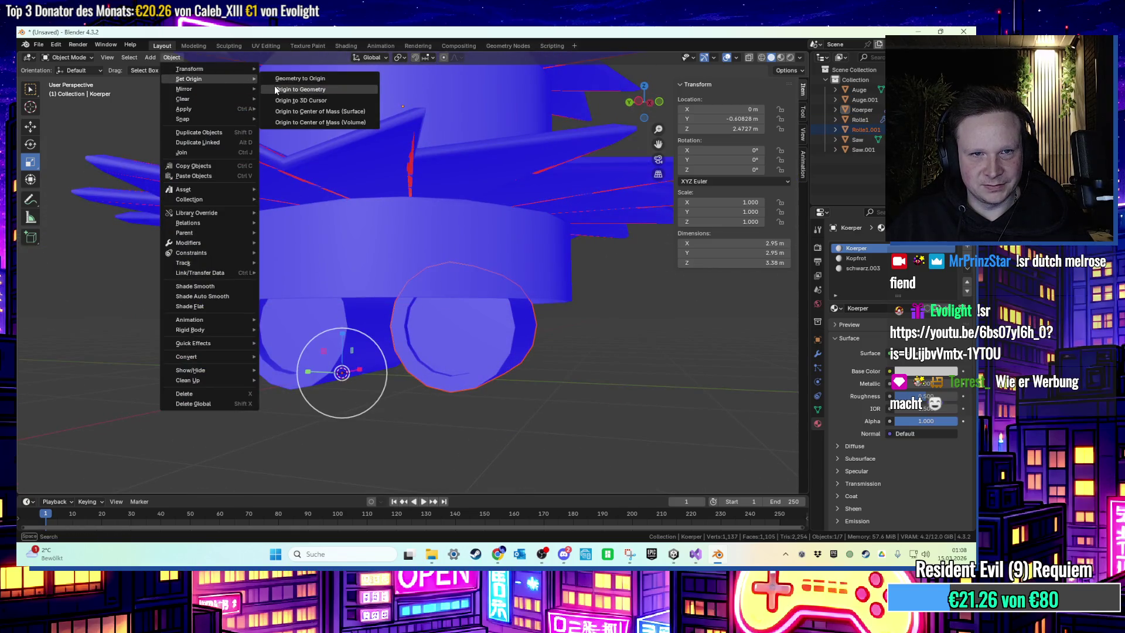
left_click(276, 90)
left_click(293, 340)
left_click(172, 57)
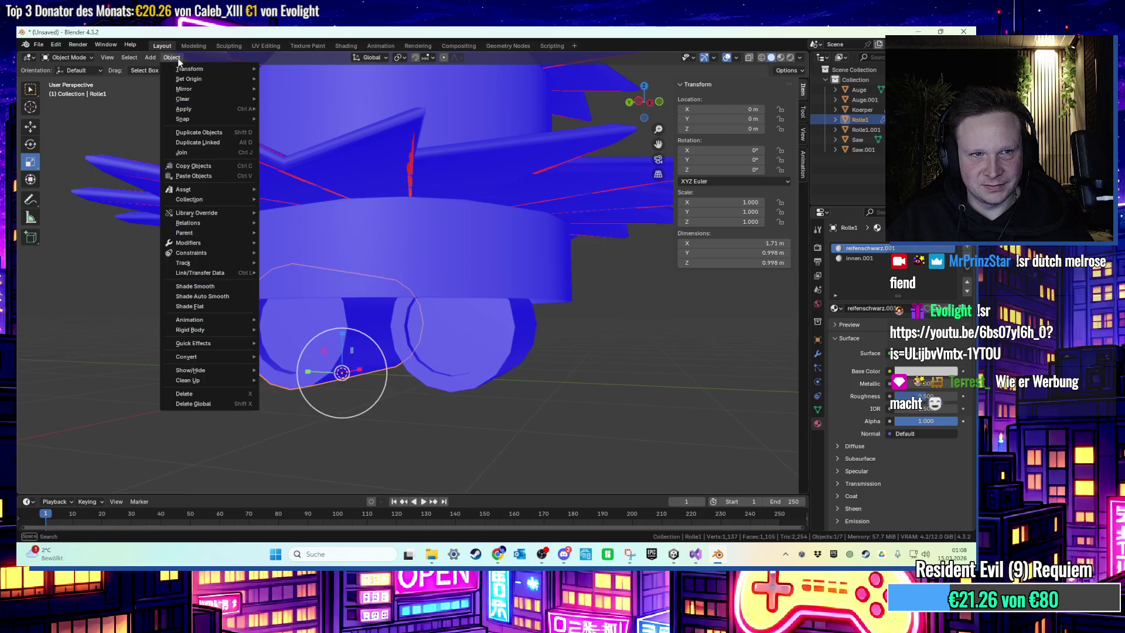
mouse_move(246, 86)
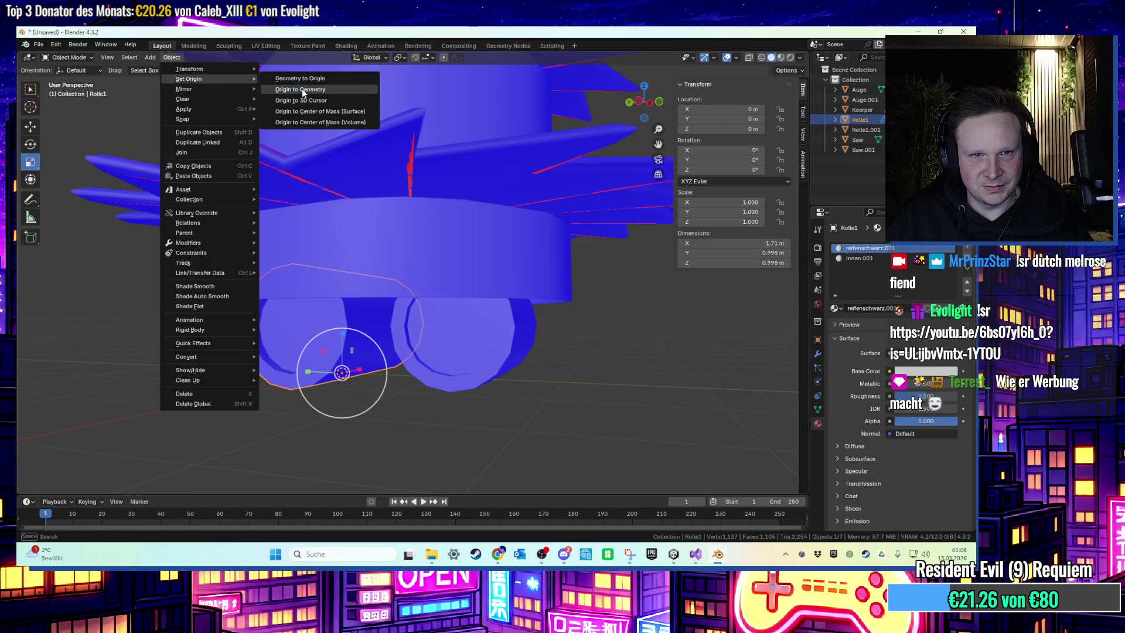
left_click(301, 89)
Export the model as FBX, overwriting Sawlee.fbx on the desktop
left_click(354, 244)
key("KP_Decimal")
scroll(347, 262, "down", 5)
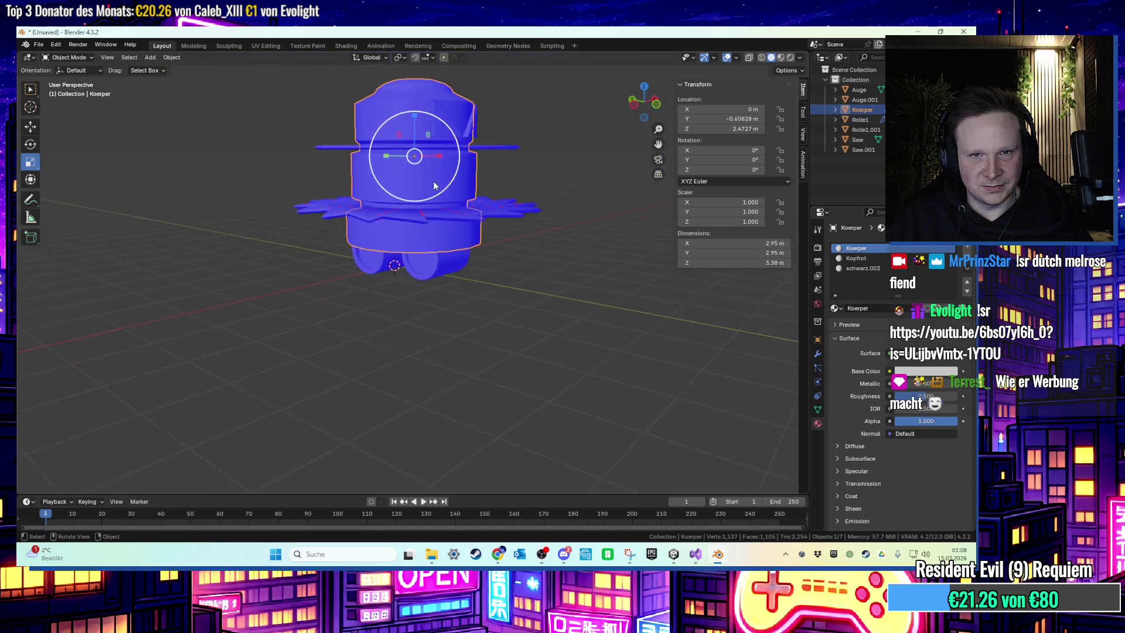
left_click(38, 45)
mouse_move(117, 164)
left_click(217, 285)
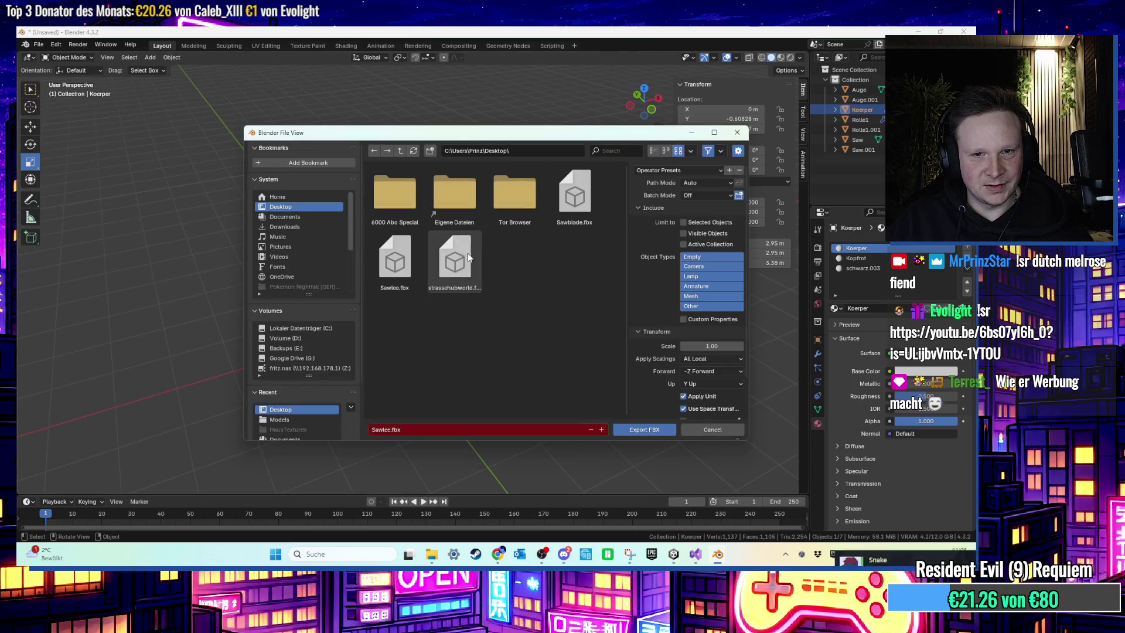
double_click(416, 263)
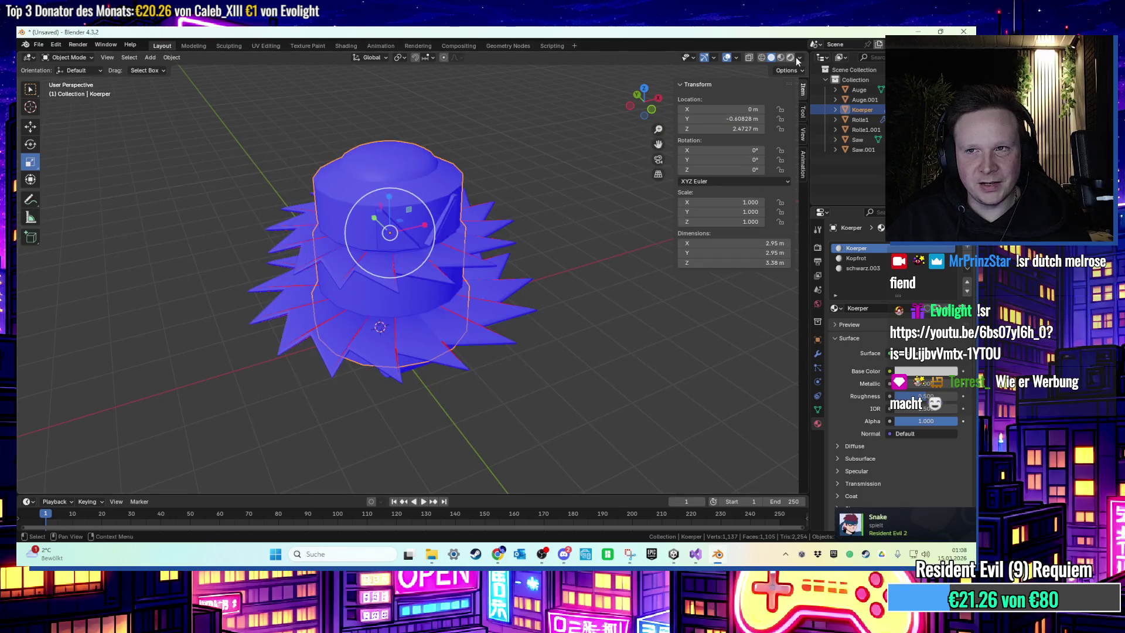
left_click(918, 31)
Copy the new Sawlee.fbx from the desktop into Assets/Gegner/Models, replacing the old file
left_click(917, 31)
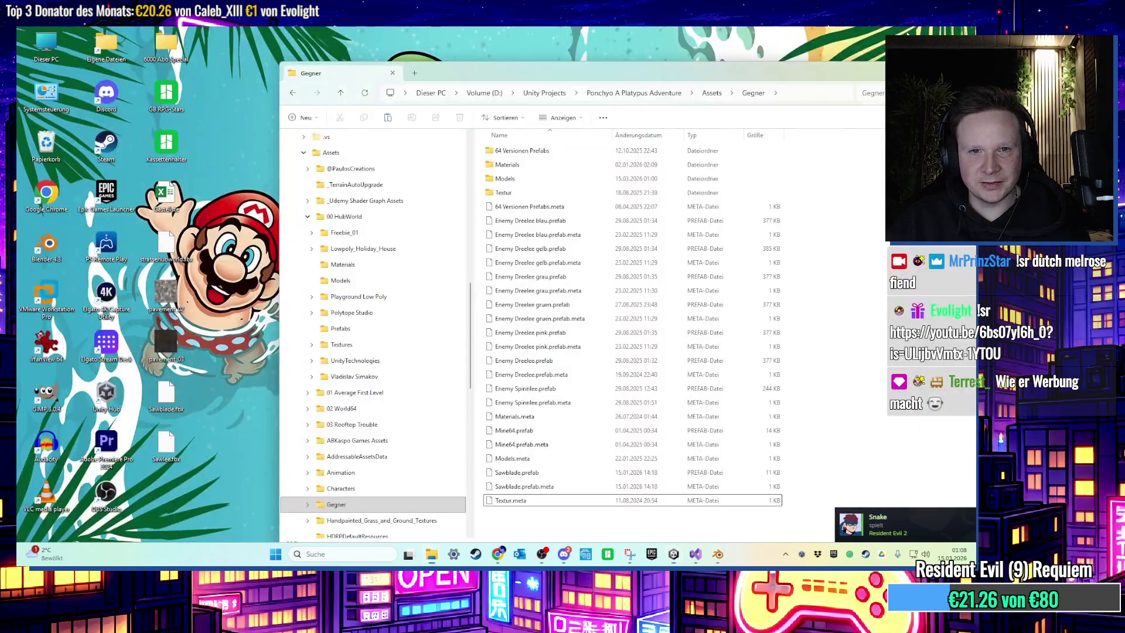
left_click_drag(168, 446, 586, 362)
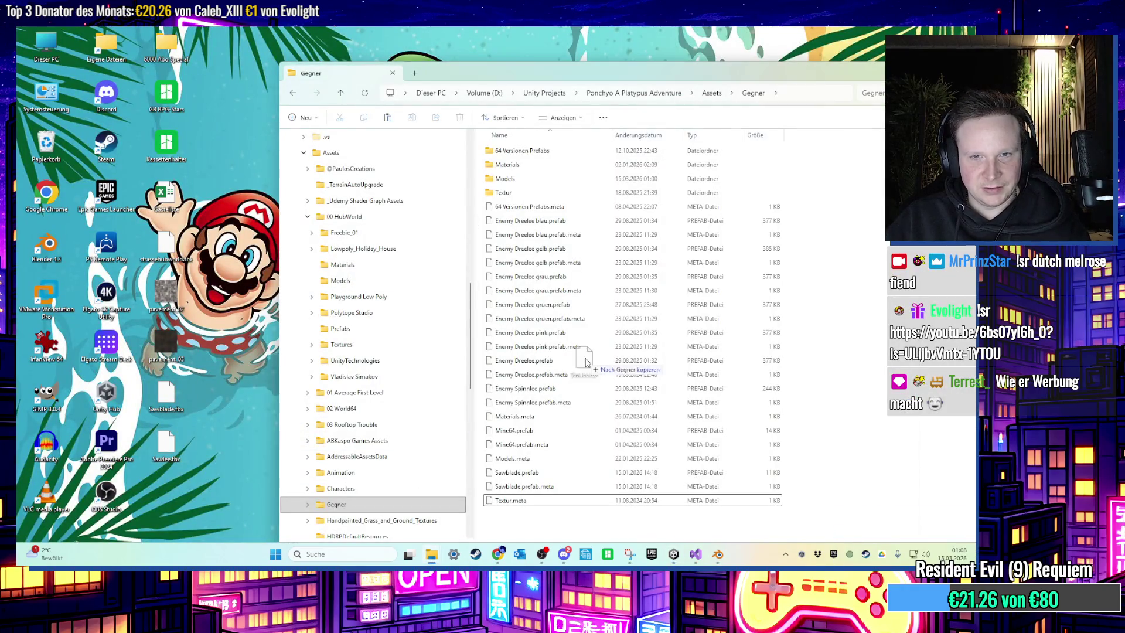
mouse_move(651, 310)
left_mouse_down()
mouse_move(504, 173)
mouse_move(612, 390)
mouse_move(620, 352)
mouse_move(614, 391)
left_mouse_up()
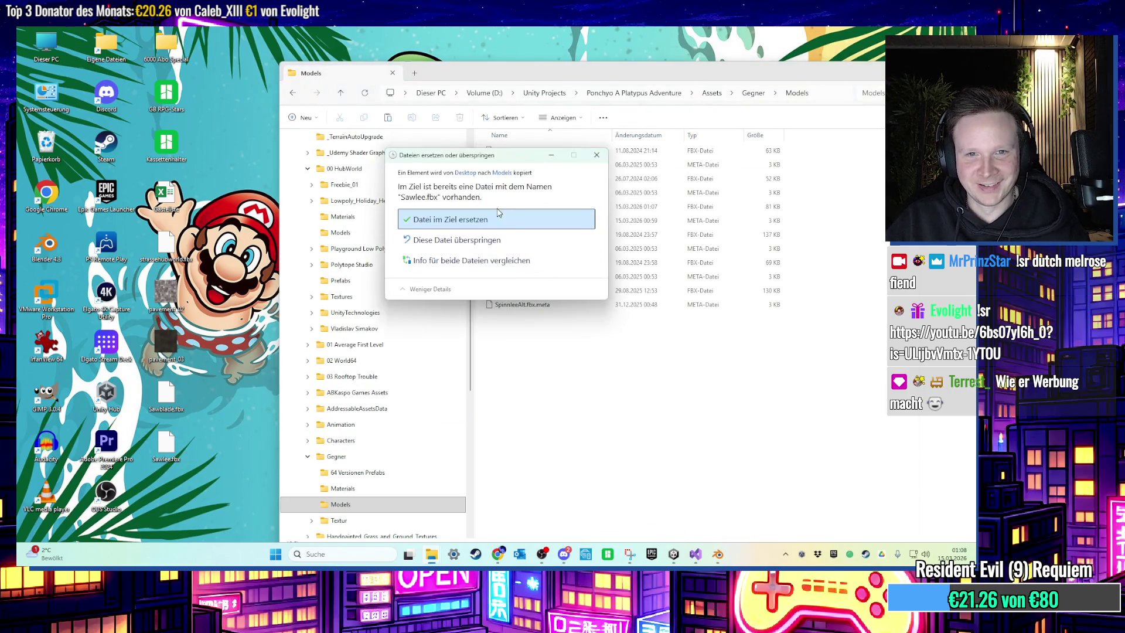
left_click(527, 220)
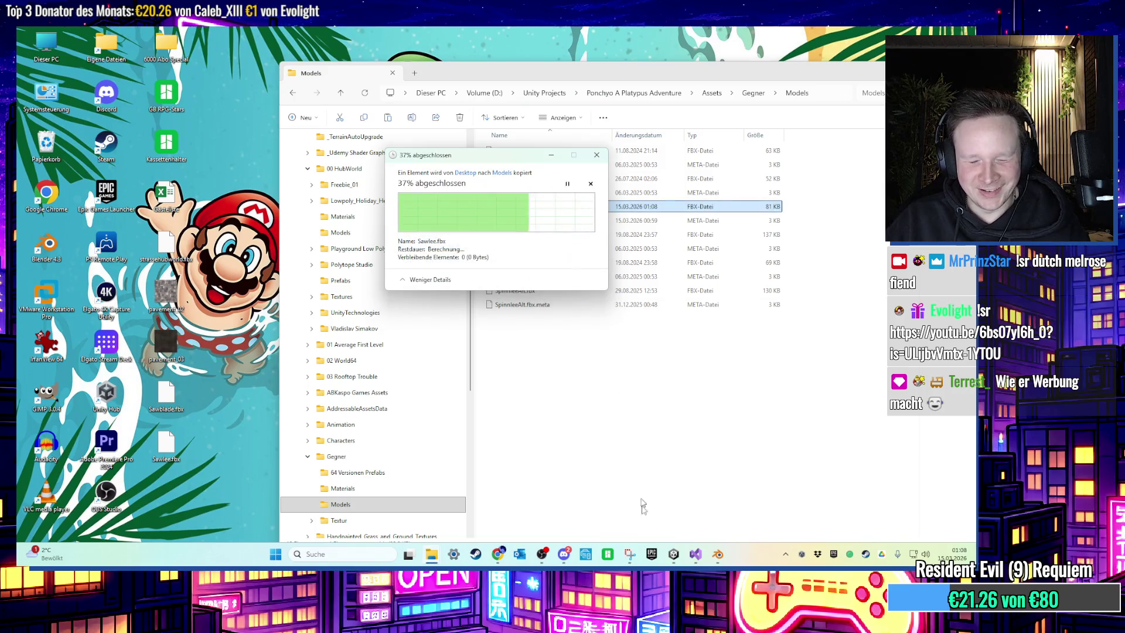
left_click(673, 554)
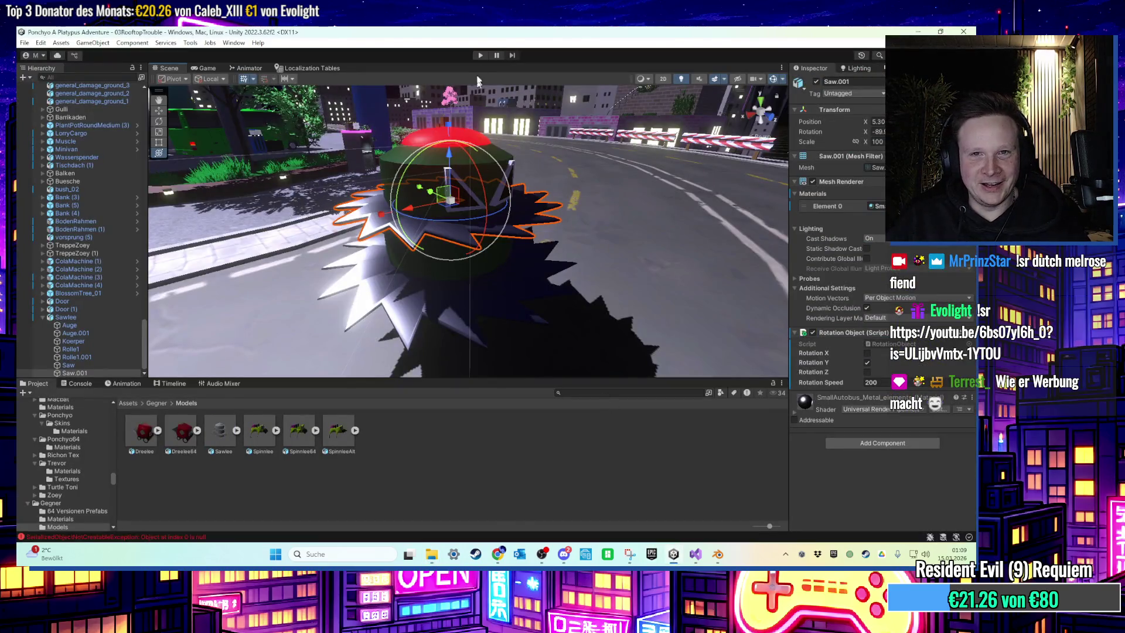
left_click(483, 55)
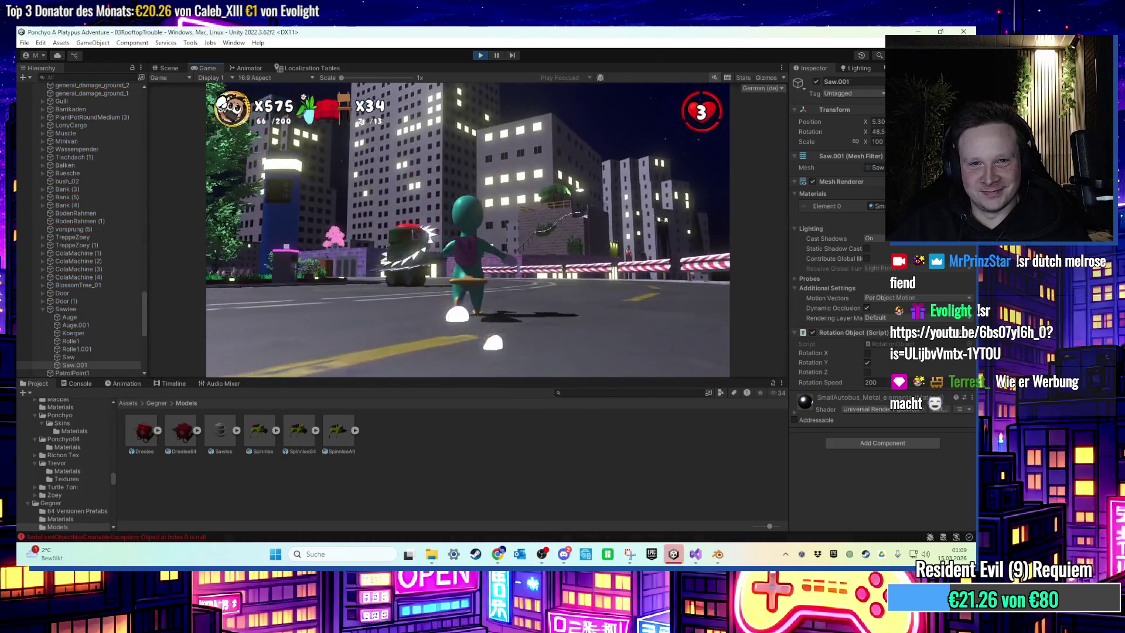
key("super")
left_click(469, 159)
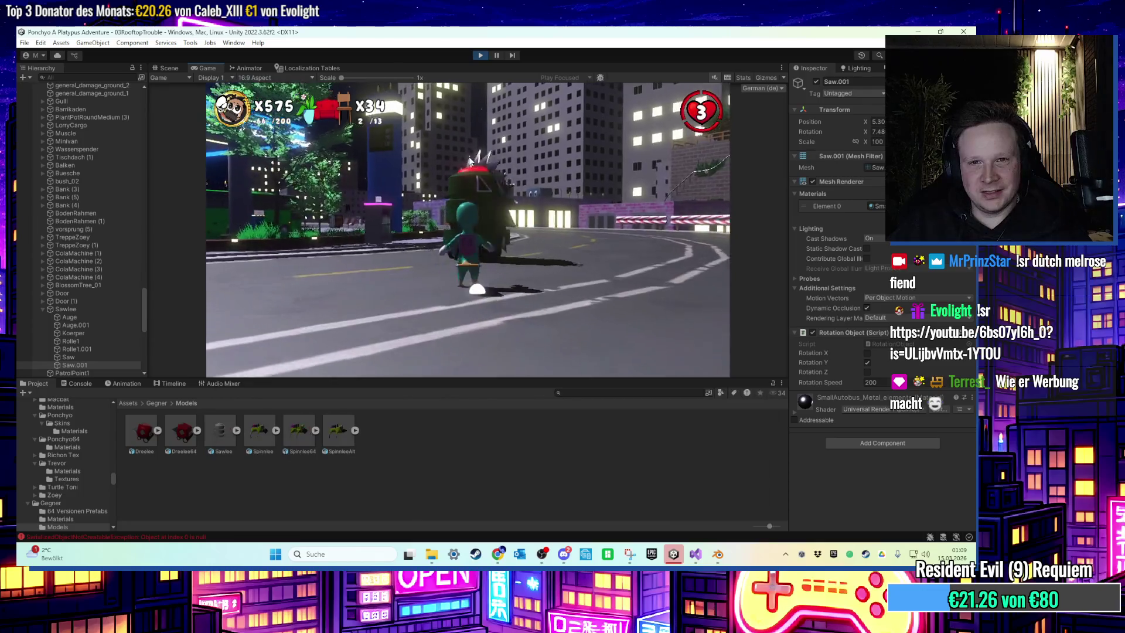
key("super")
left_click(478, 62)
key("ctrl+1")
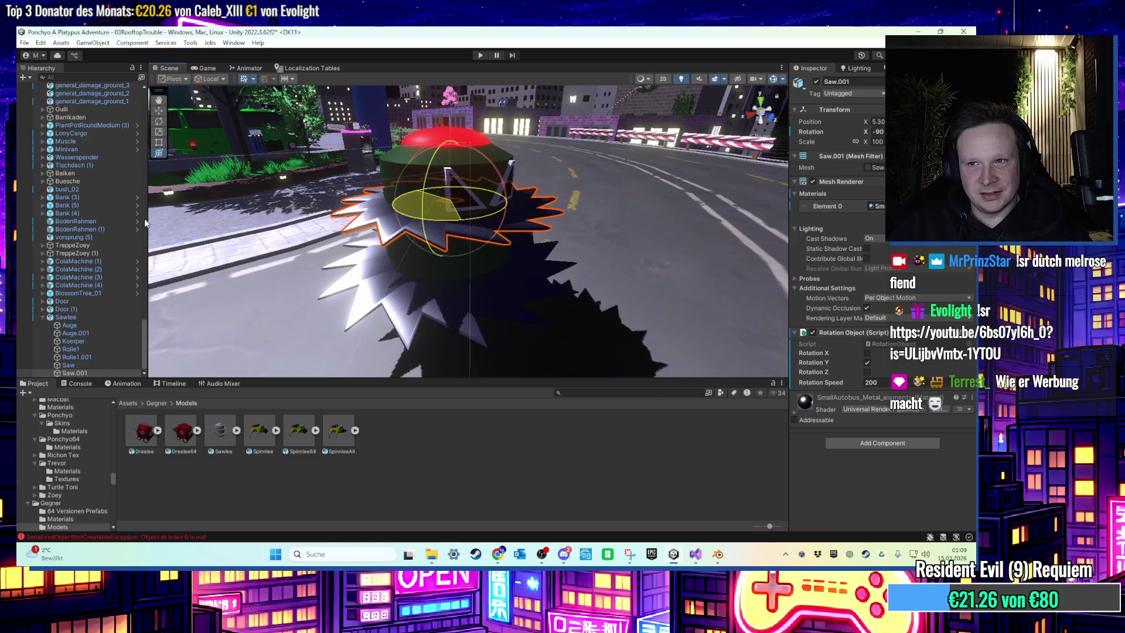
Switch the Saw blade's Rotation Object spin from the Y axis to Z, then replay the level
left_click(867, 363)
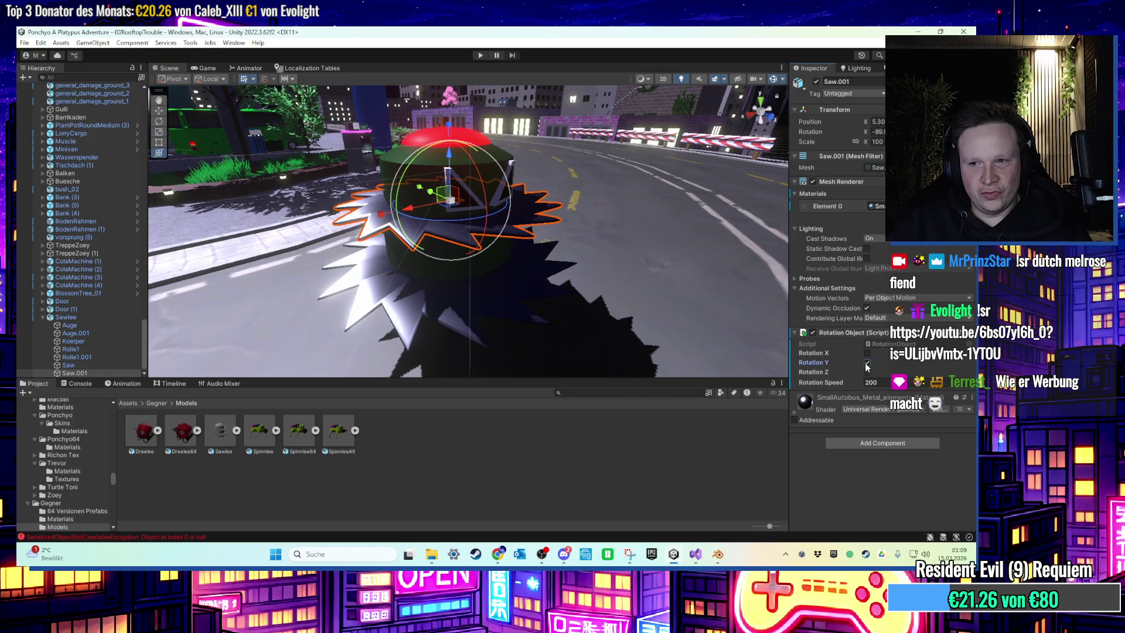
left_click(82, 365)
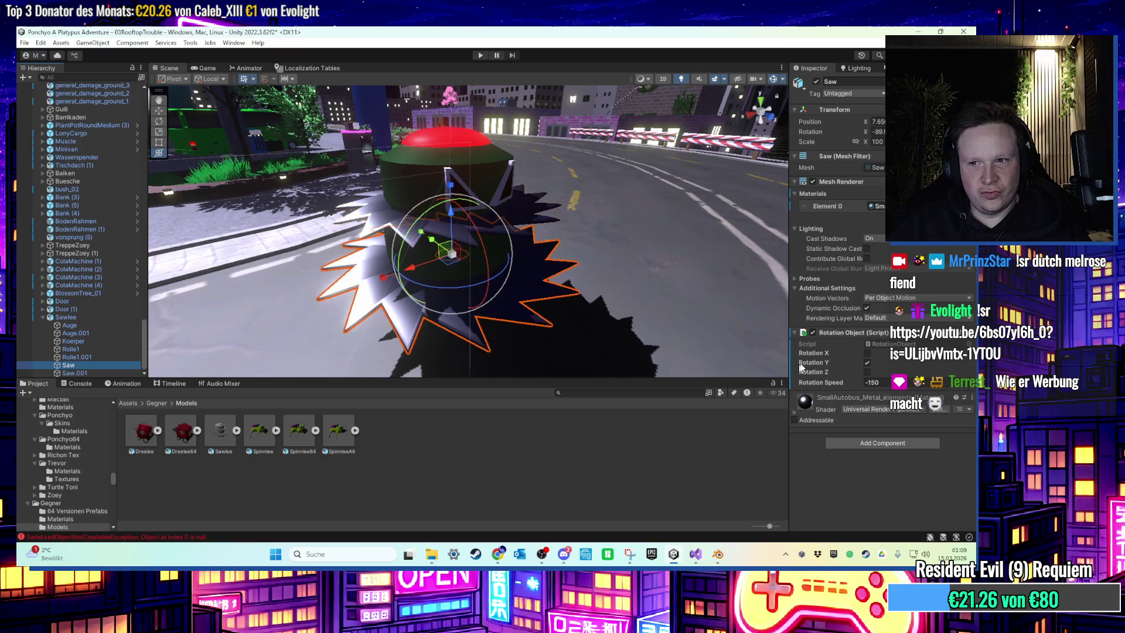
left_click(867, 362)
left_click(867, 371)
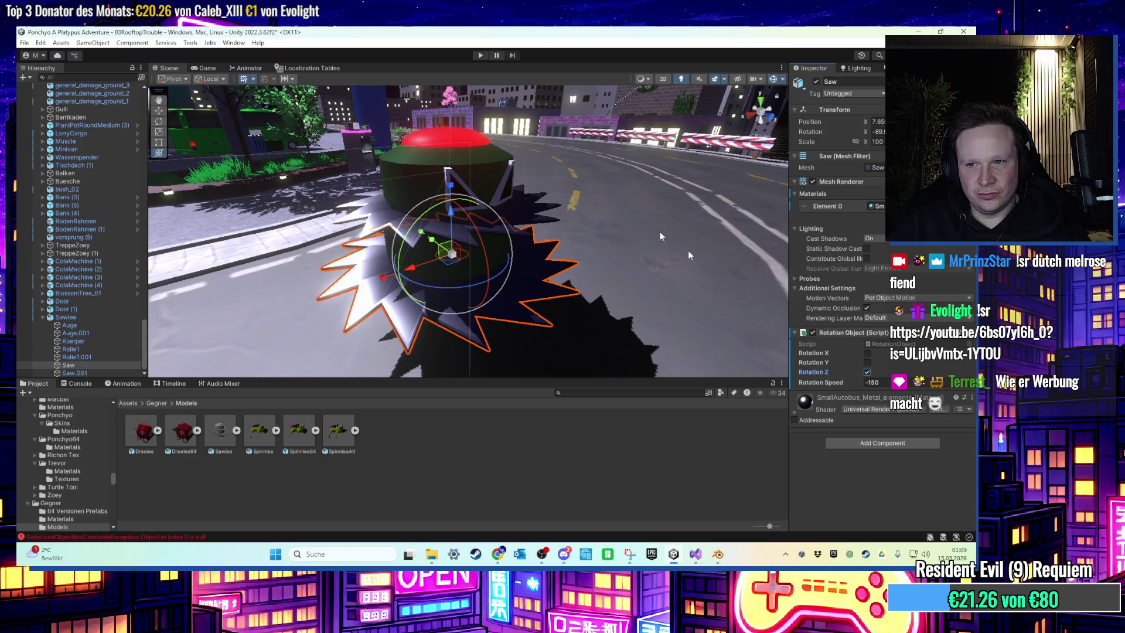
left_click(480, 55)
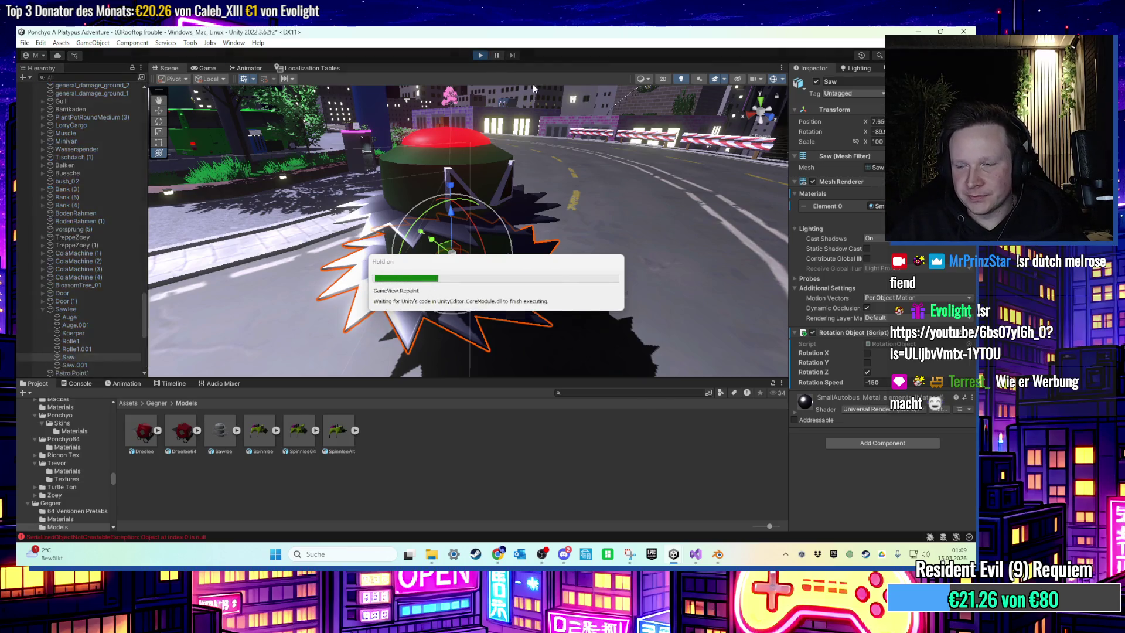
Stop the current test run and restart play mode with Ctrl+P
key("w")
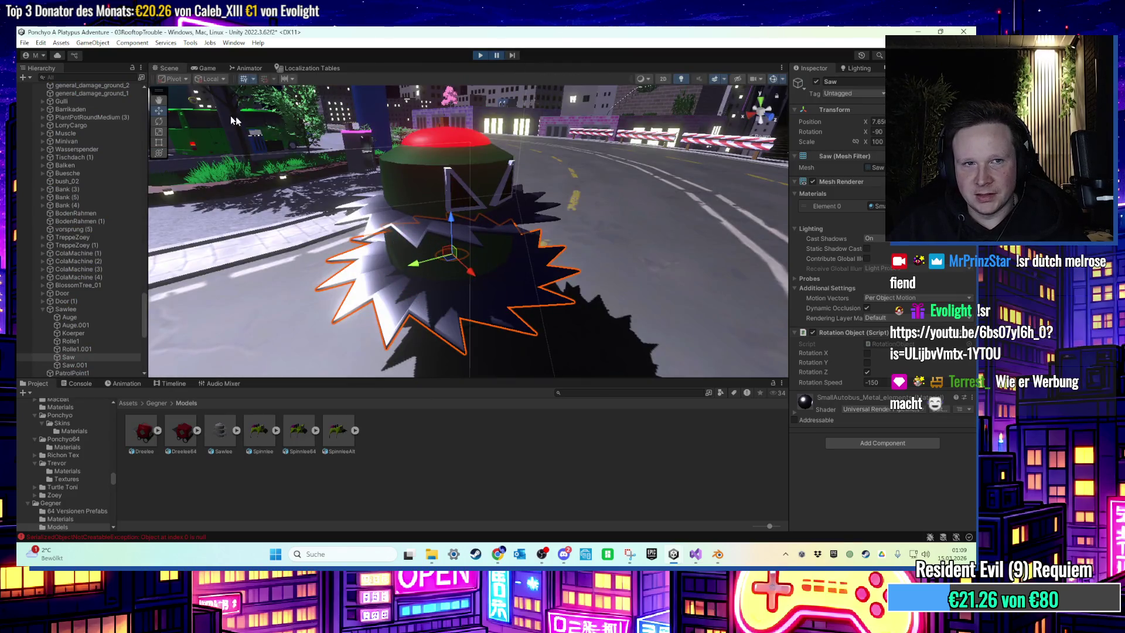
left_click(205, 69)
left_click(170, 68)
left_click(478, 55)
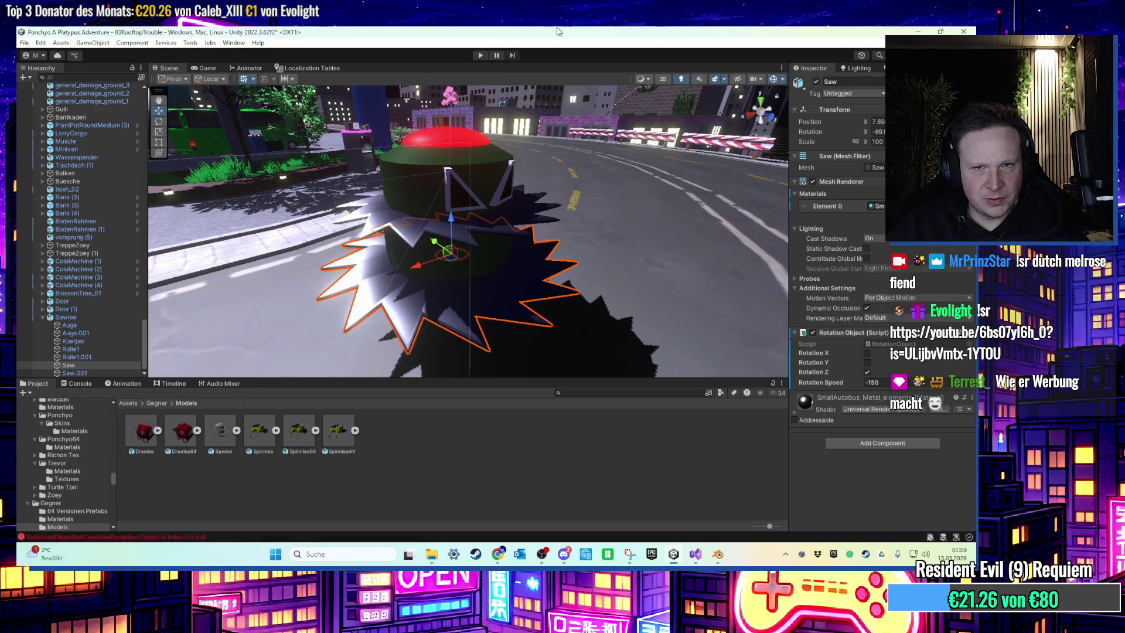
key("ctrl+p")
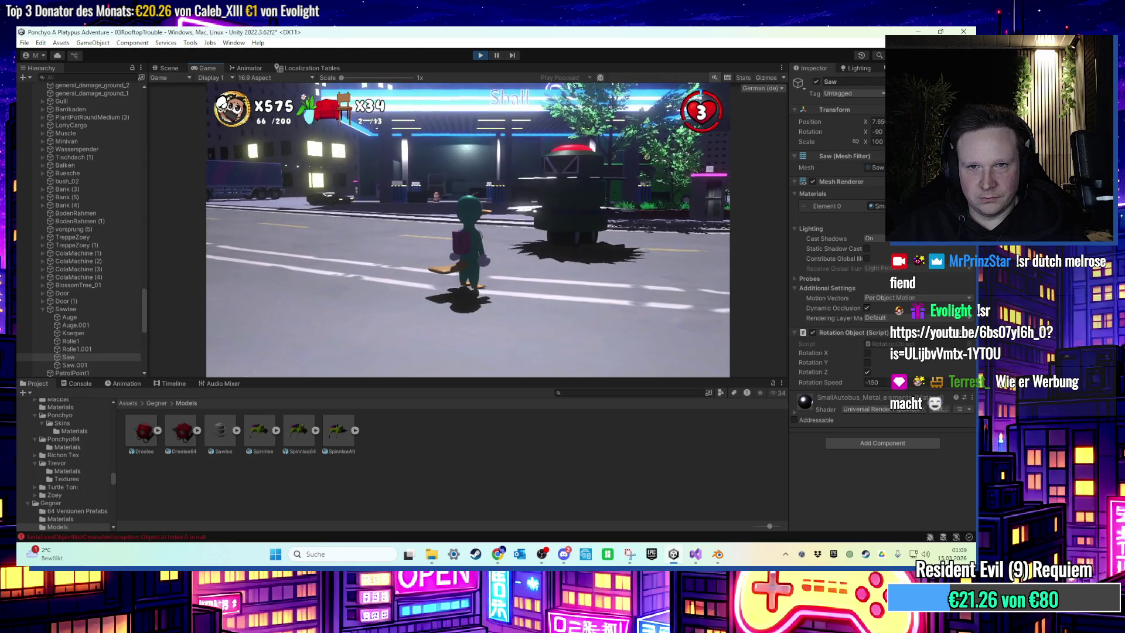
Return to the Unity editor, maximize its window, and show the Scene view
key("super")
key("super")
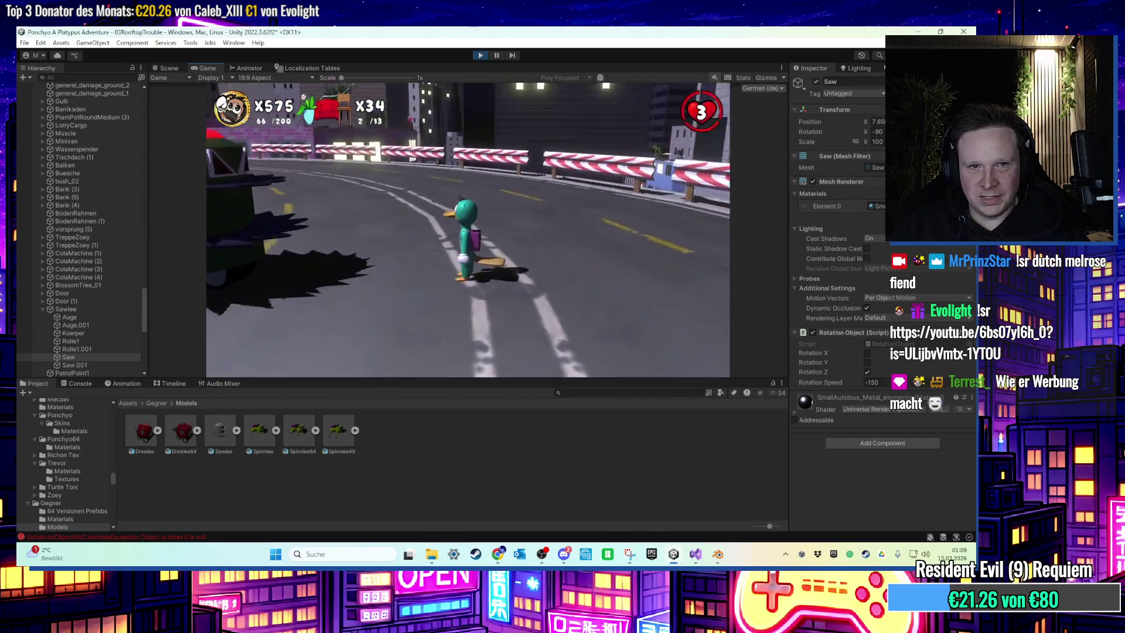
key("super")
key("super")
key("alt+Tab")
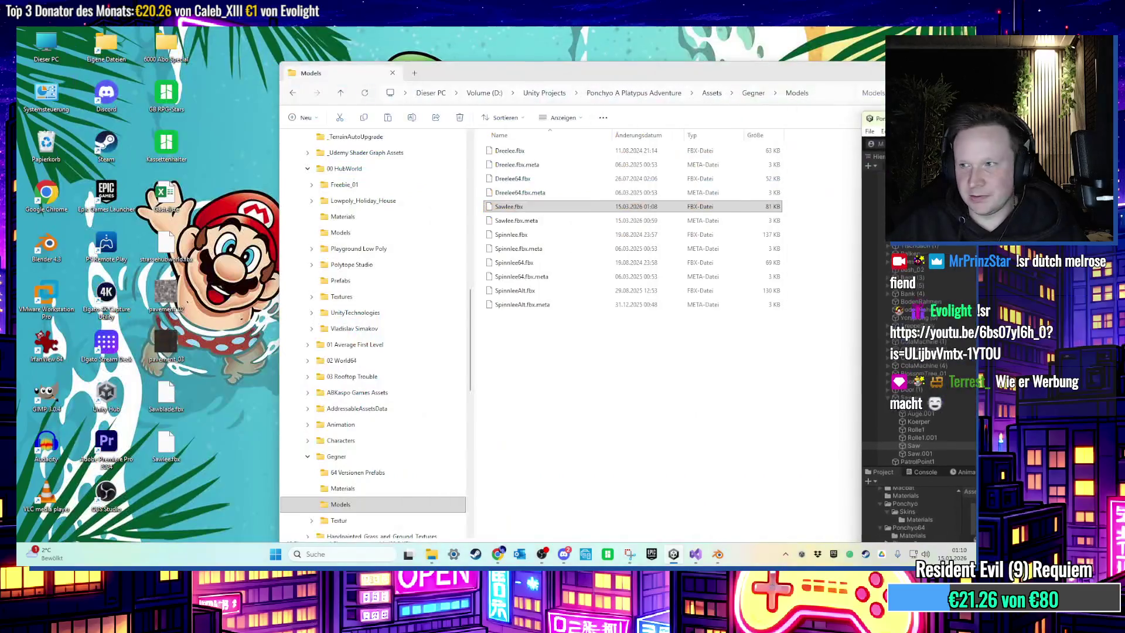
key("alt+Tab")
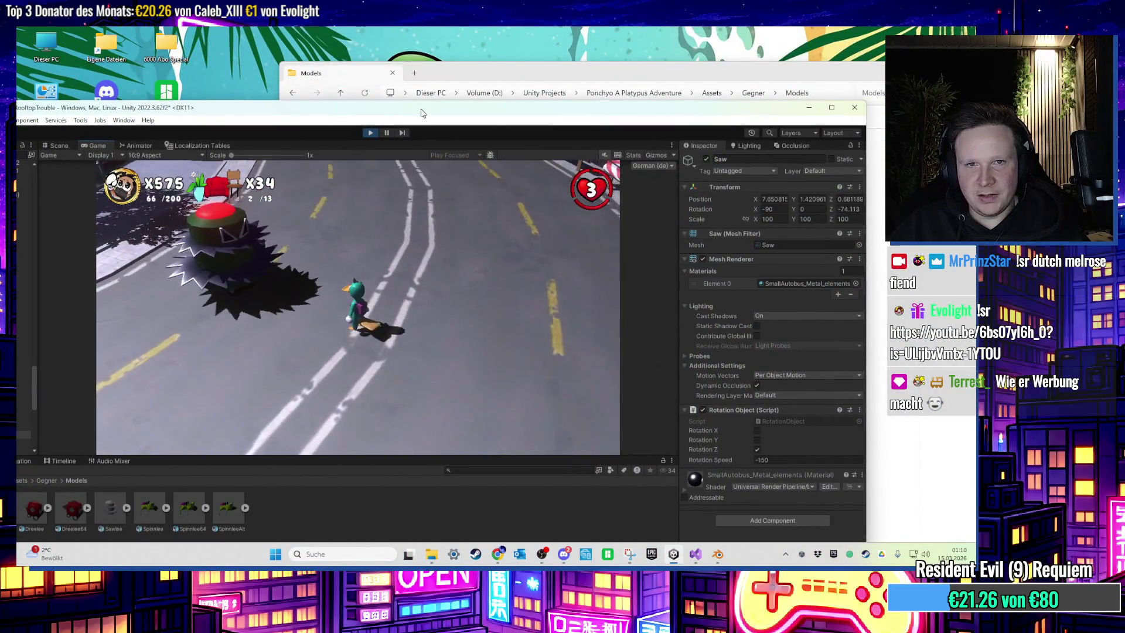
double_click(420, 113)
key("super")
key("super")
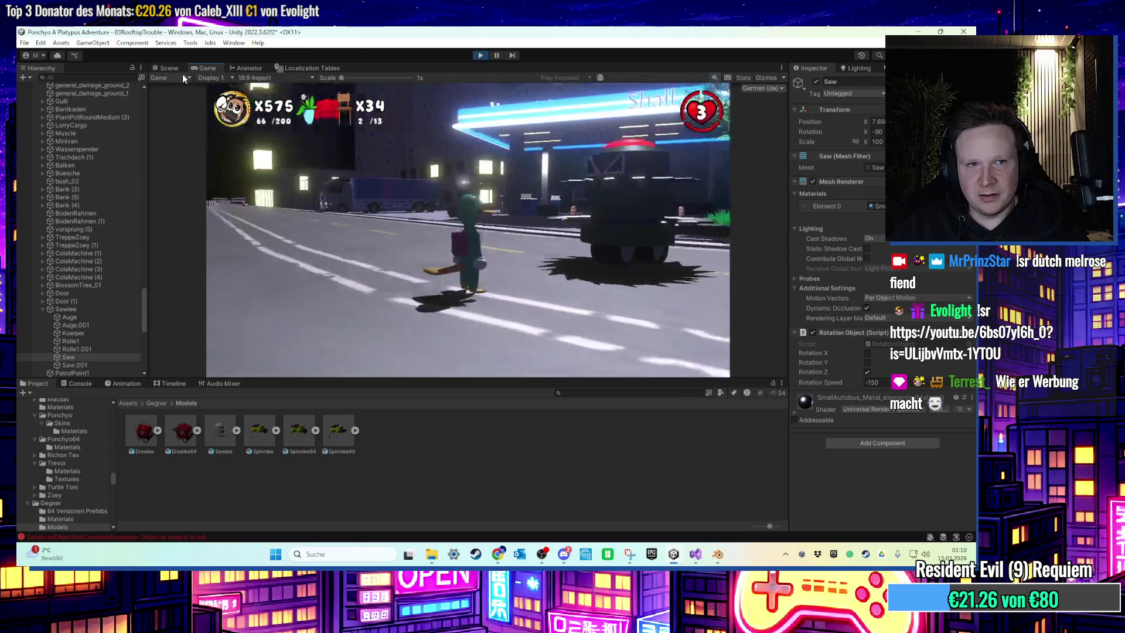
left_click(167, 68)
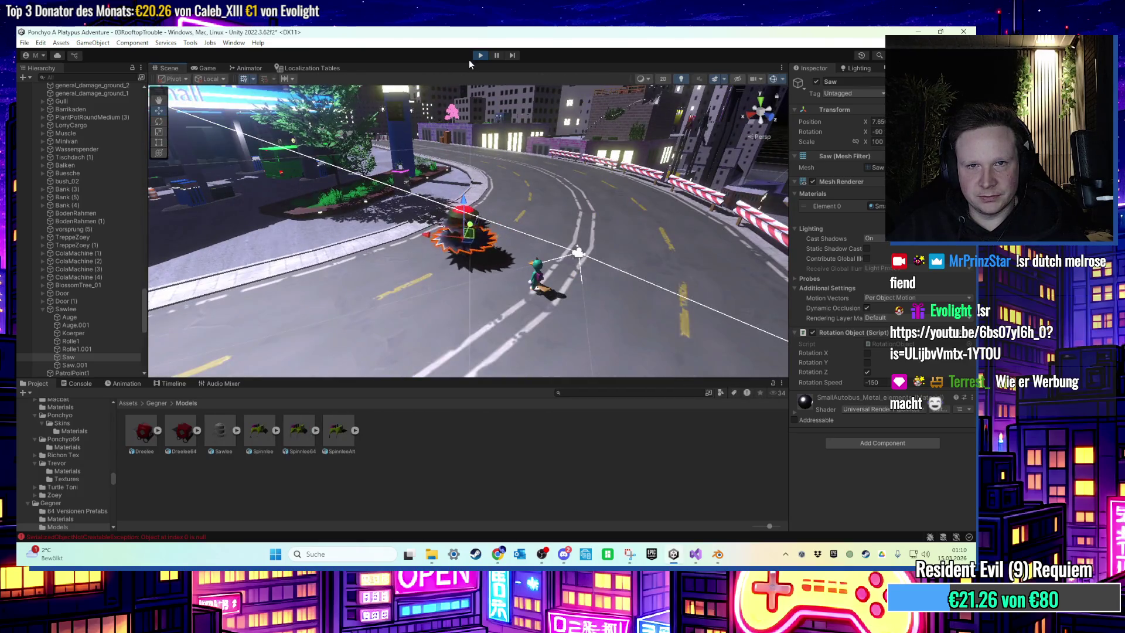
Stop play mode, select Sawlee, and drag it a little along the street
left_click(480, 55)
key("f")
left_click(466, 169)
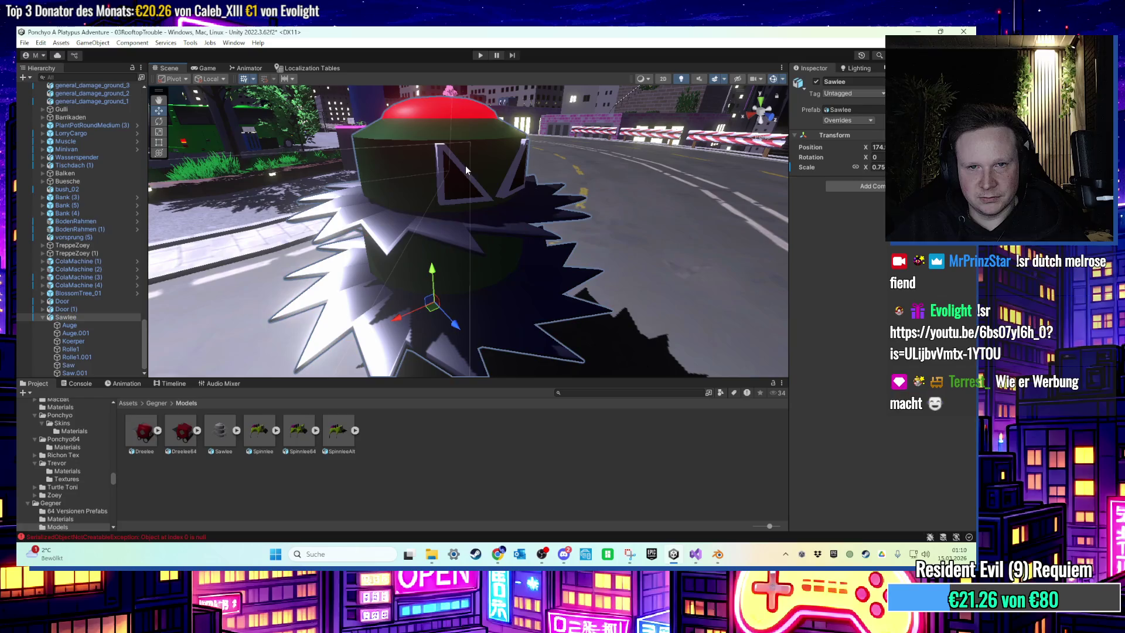
scroll(403, 229, "down", 5)
mouse_move(403, 229)
left_mouse_down()
mouse_move(300, 152)
mouse_move(352, 257)
mouse_move(427, 243)
left_mouse_up()
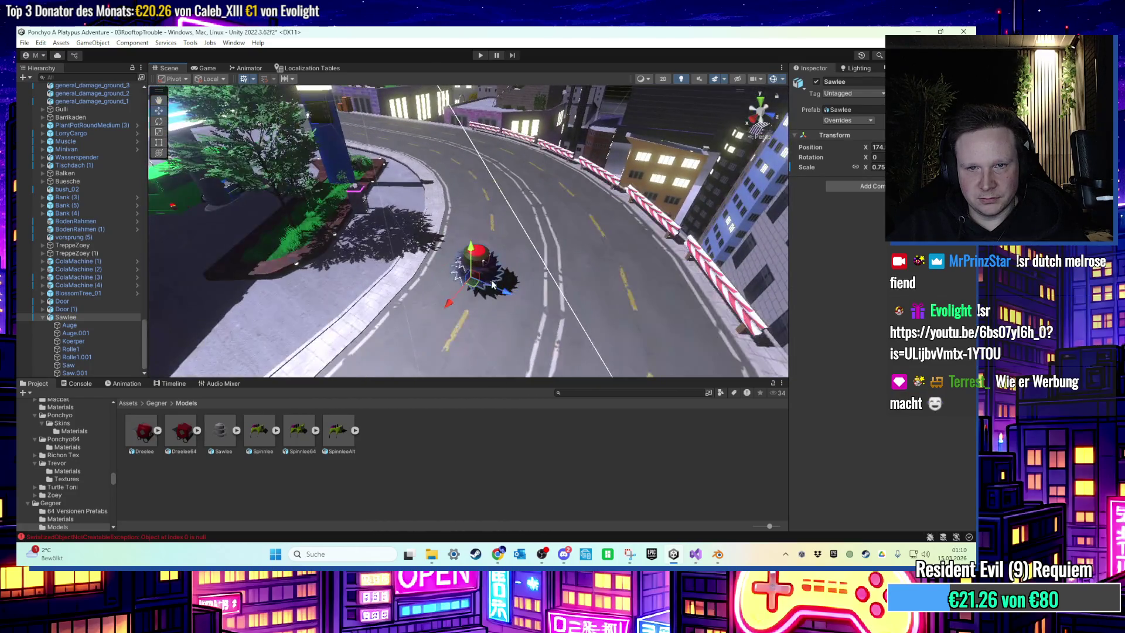
mouse_move(529, 262)
left_mouse_down()
mouse_move(515, 234)
mouse_move(233, 167)
left_mouse_up()
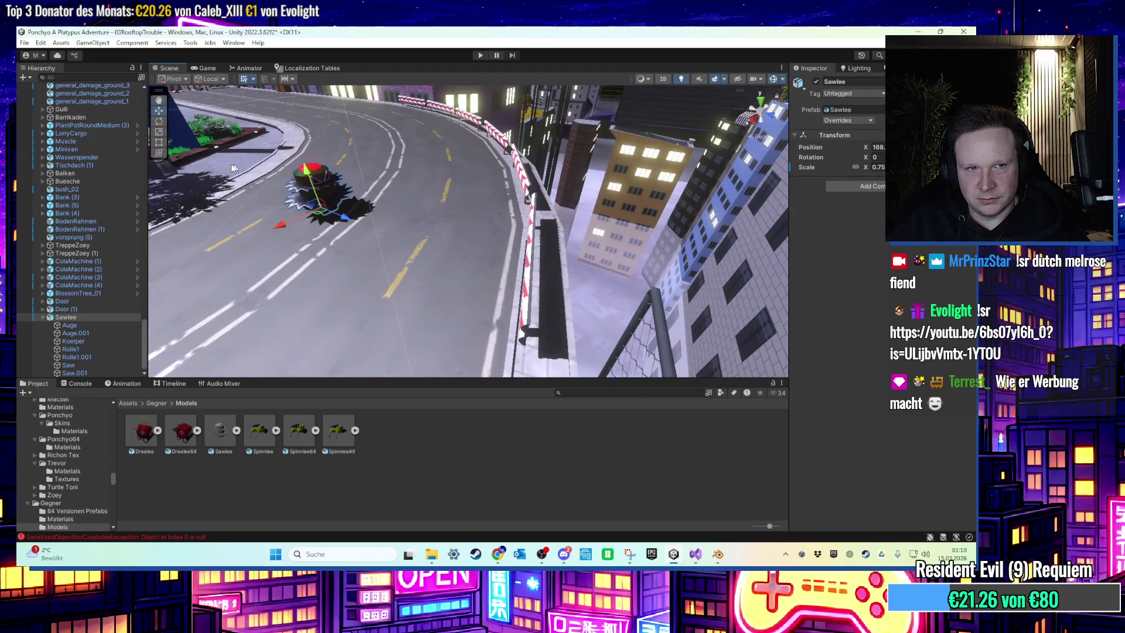
Orbit the scene toward the skyline and start a new test run
left_click(159, 121)
left_click_drag(176, 146, 372, 238)
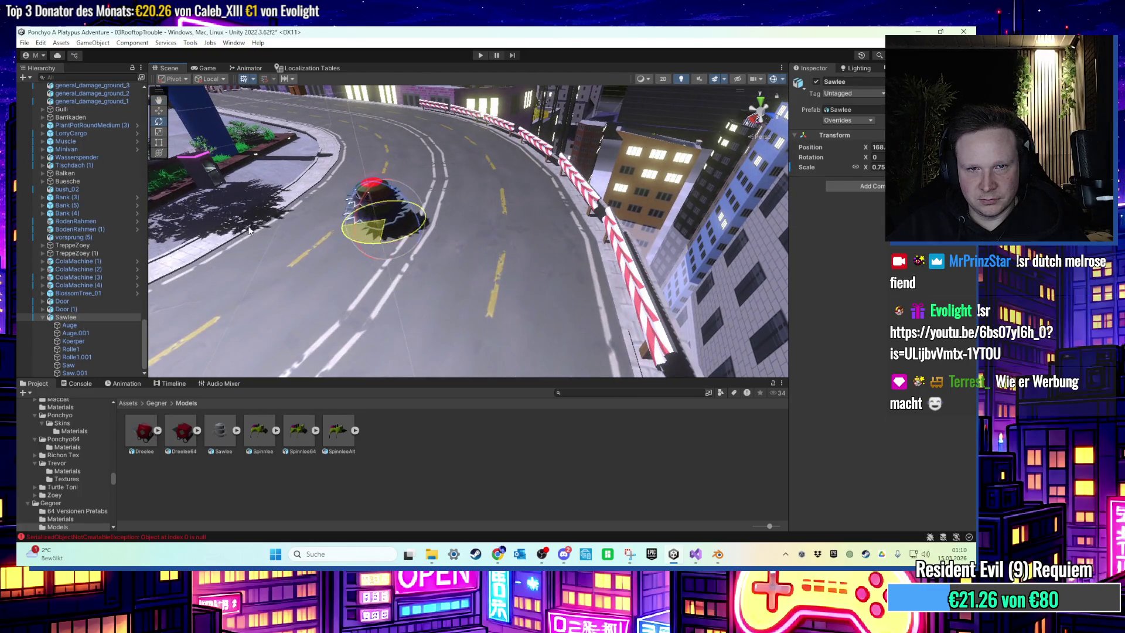
left_click_drag(250, 230, 385, 137)
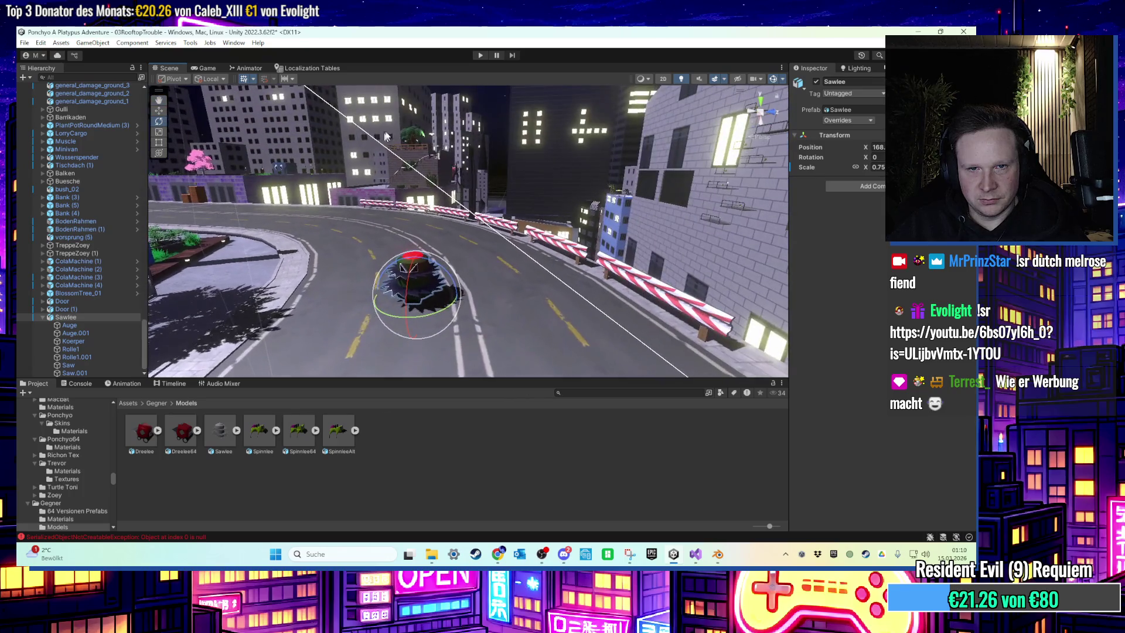
left_click(480, 55)
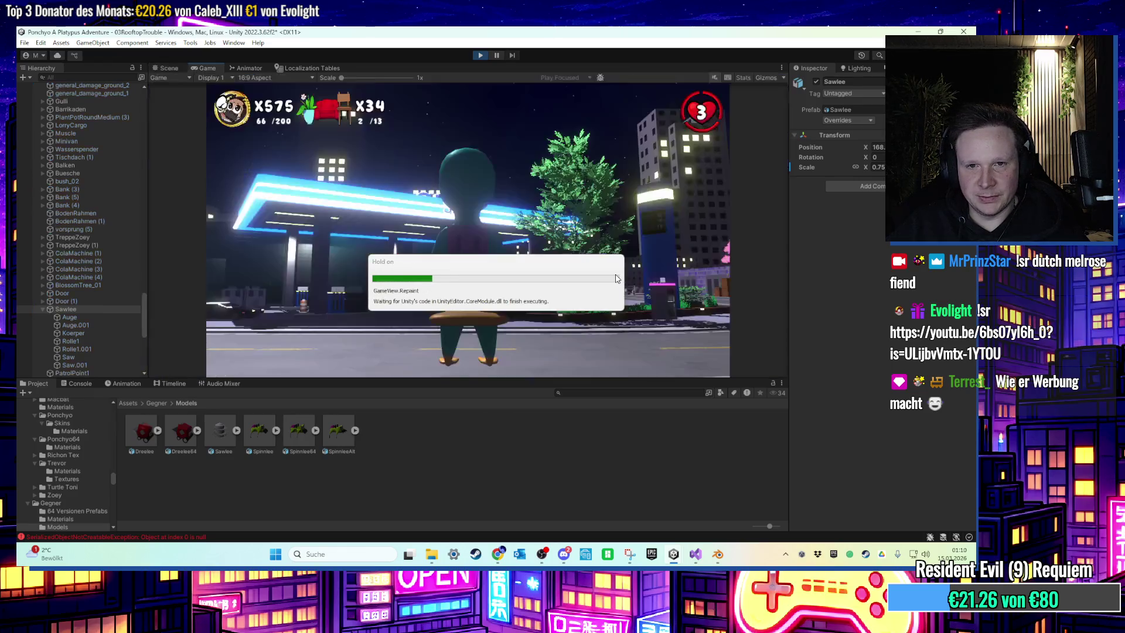
Run the platypus with W up to the saw enemy, then start a screen capture
key("w")
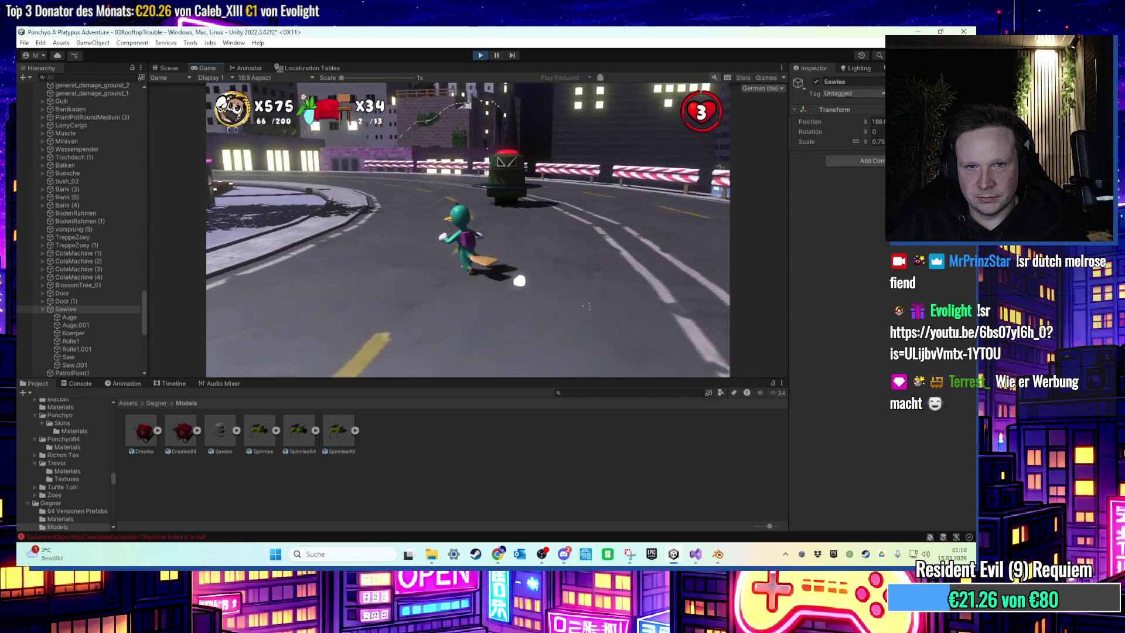
key("w")
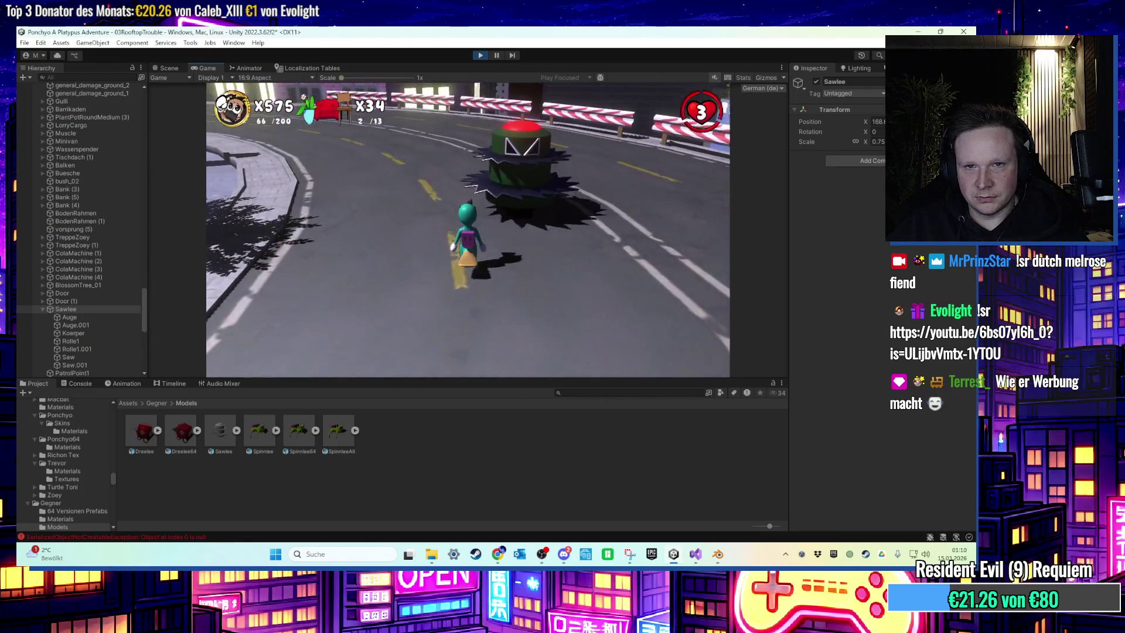
key("w")
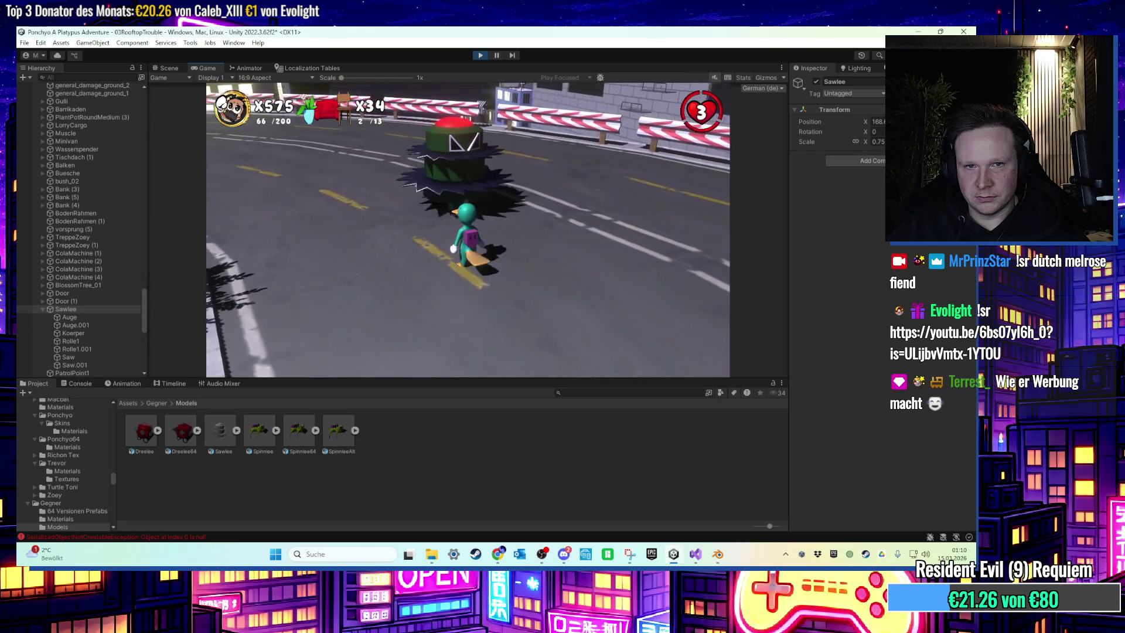
key("super")
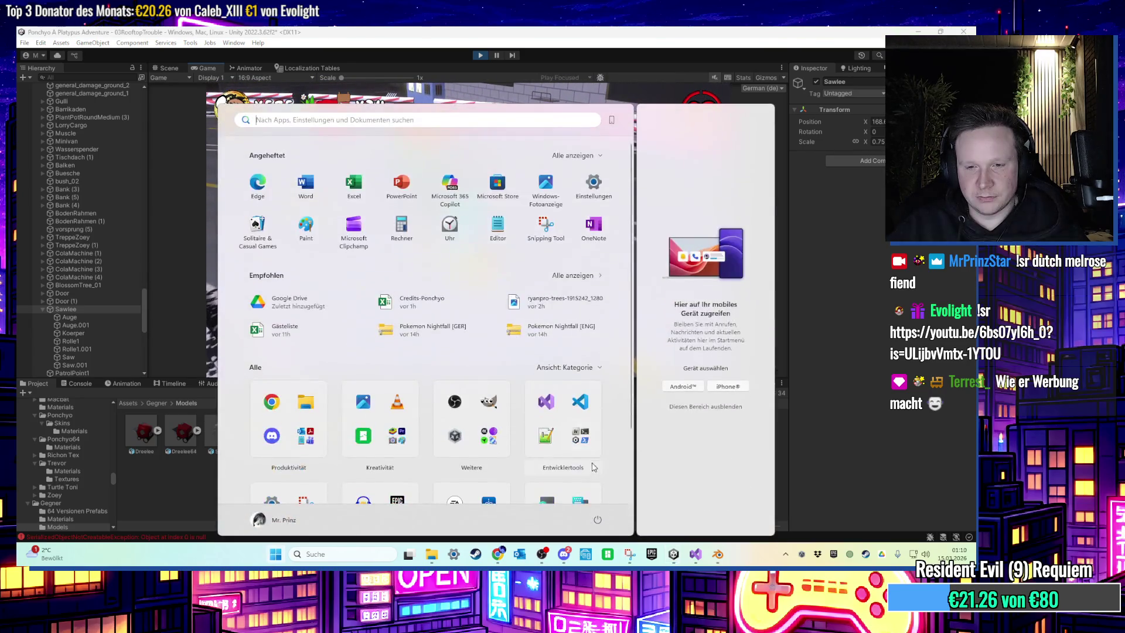
key("super")
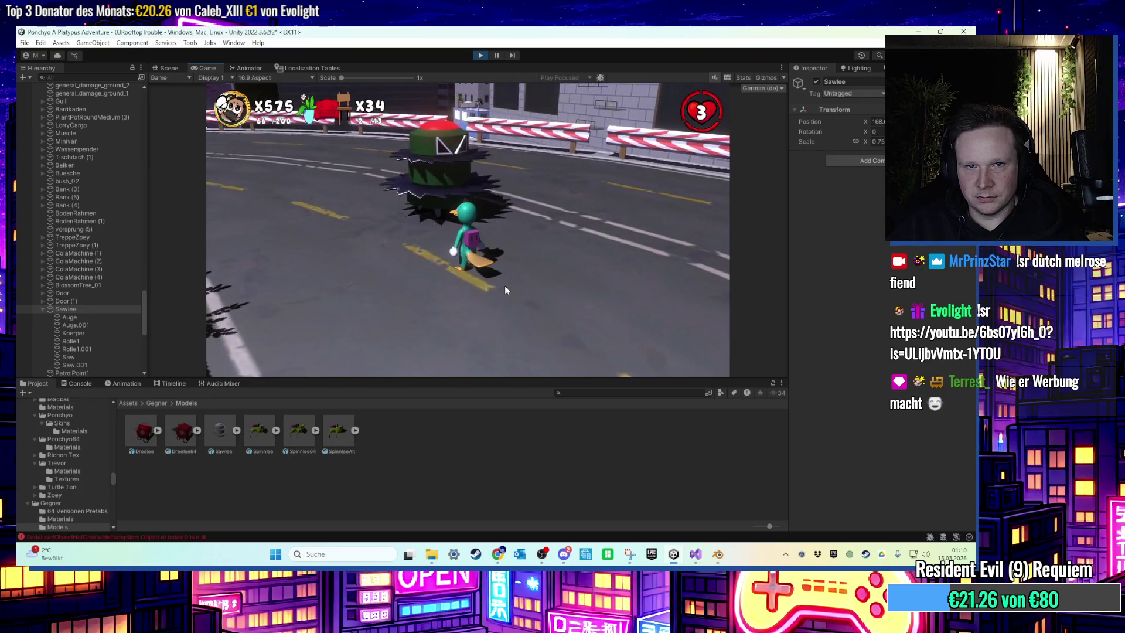
key("super")
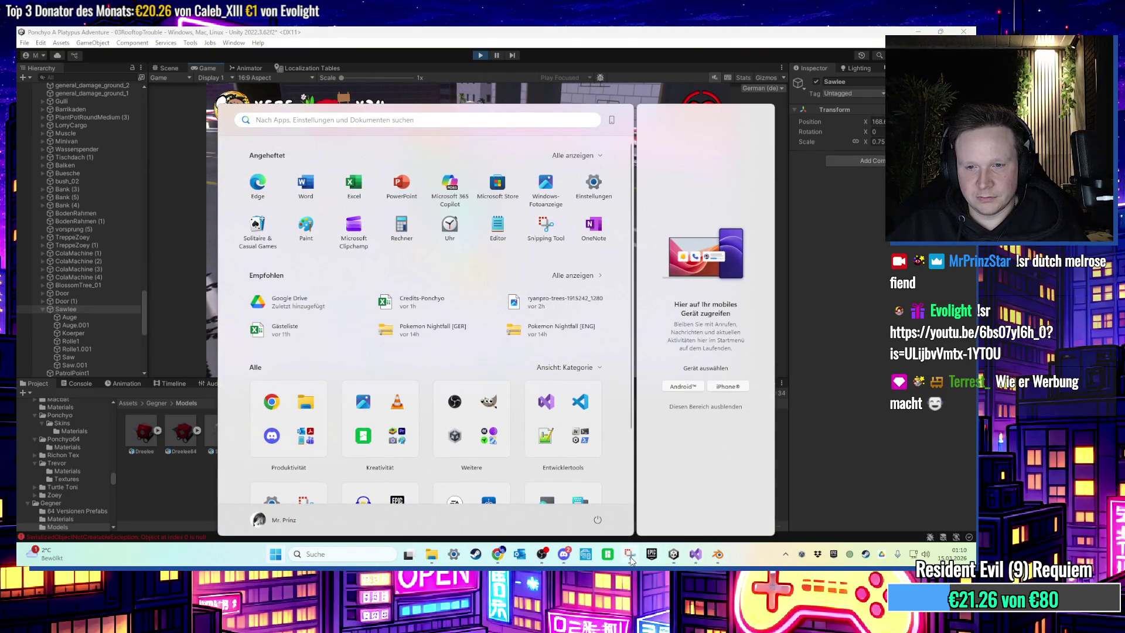
key("super")
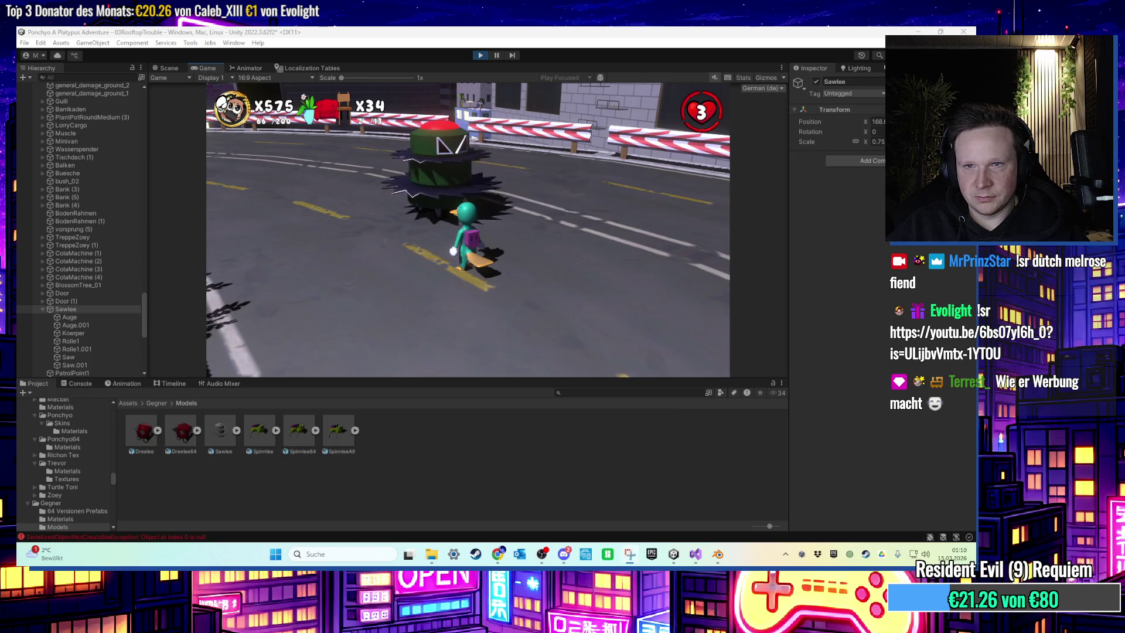
key("super+shift+s")
Capture the game view as a screenshot and keep playing to the grassy plaza
mouse_move(205, 86)
left_mouse_down()
mouse_move(700, 324)
mouse_move(734, 356)
left_mouse_up()
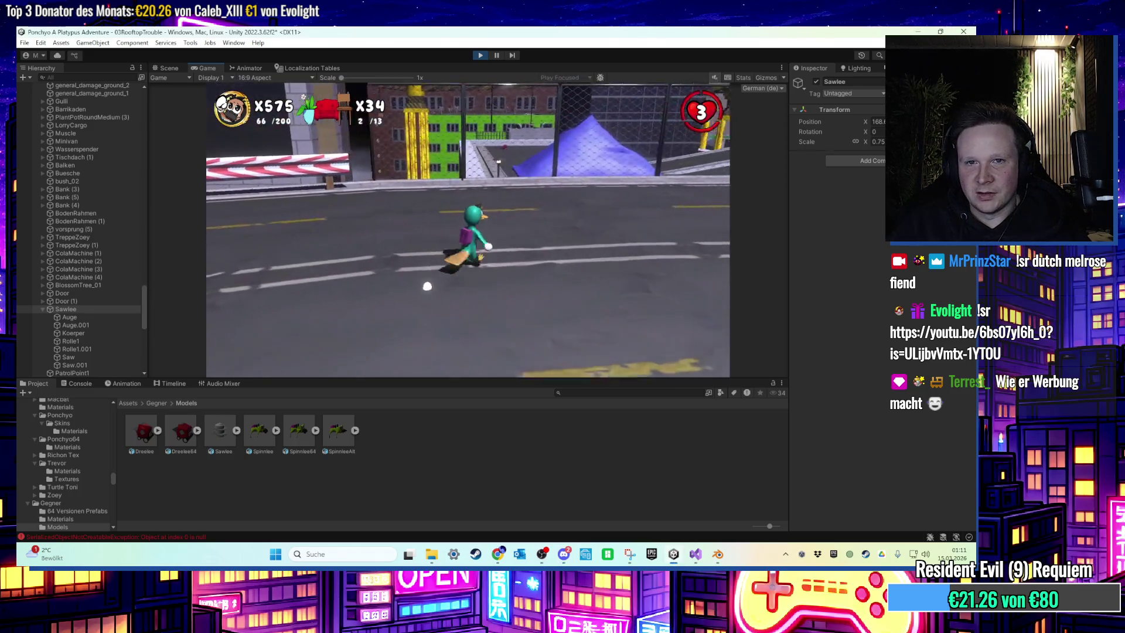
key("super")
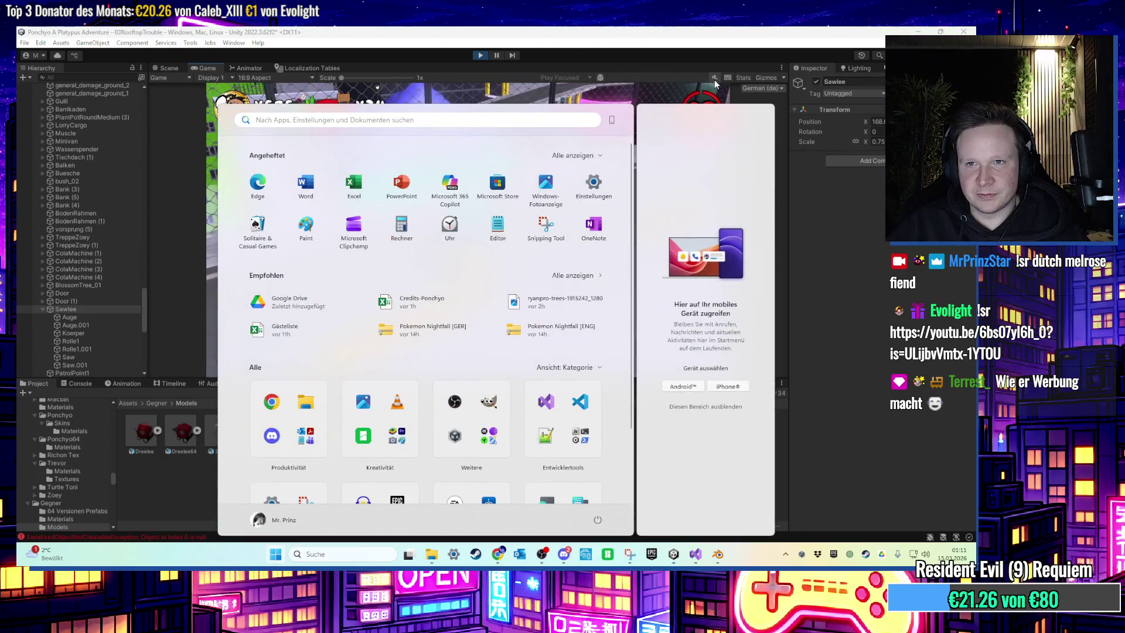
left_click(714, 84)
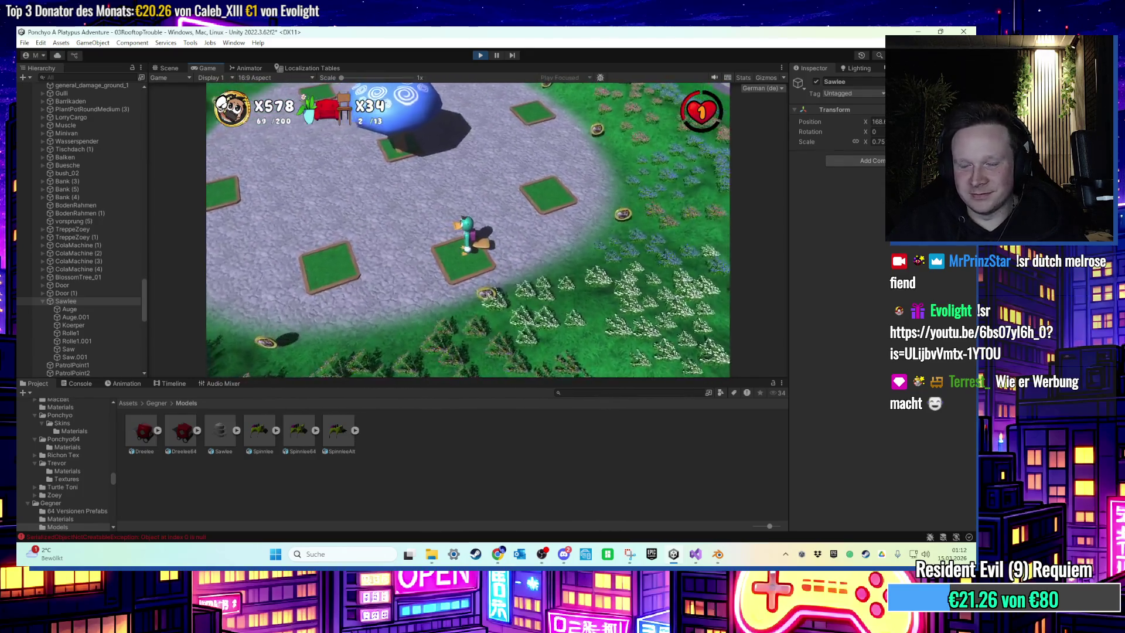
Keep playing until the Sprungpilz jump mushroom is found and its message appears
key("super")
key("super")
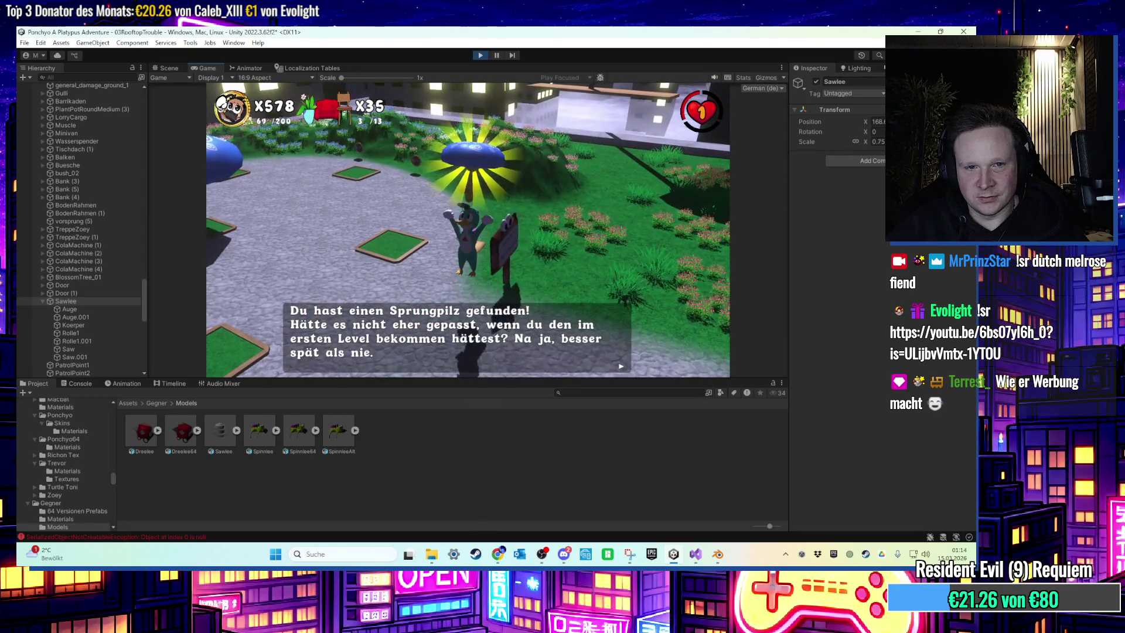
Dismiss the Sprungpilz message, play on, then pause the game with Escape
key("Return")
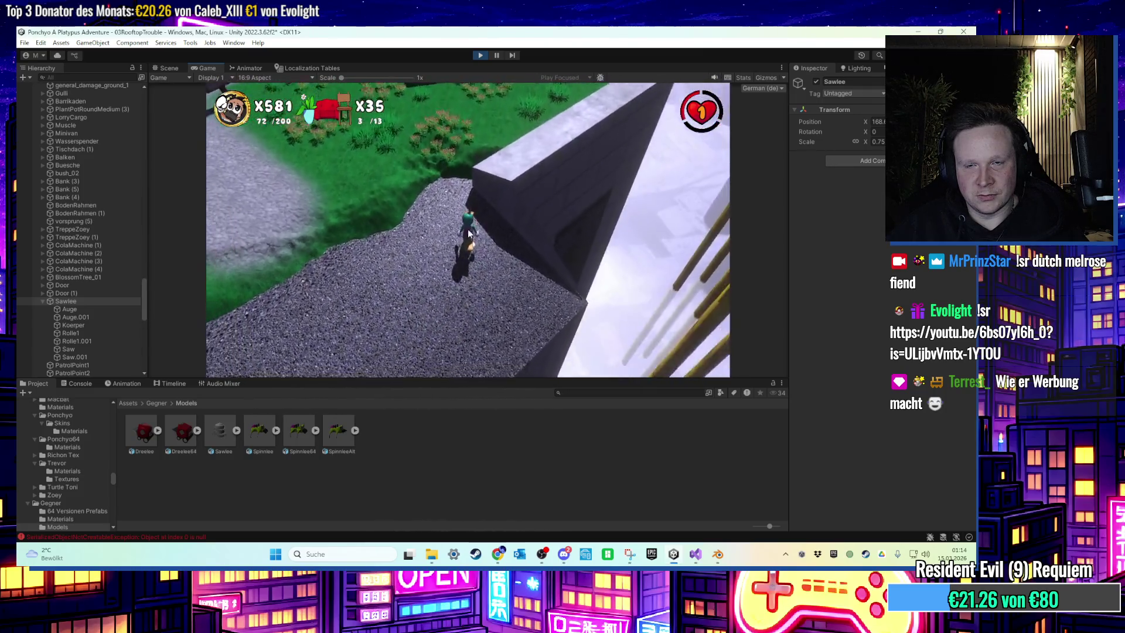
key("super")
key("Escape")
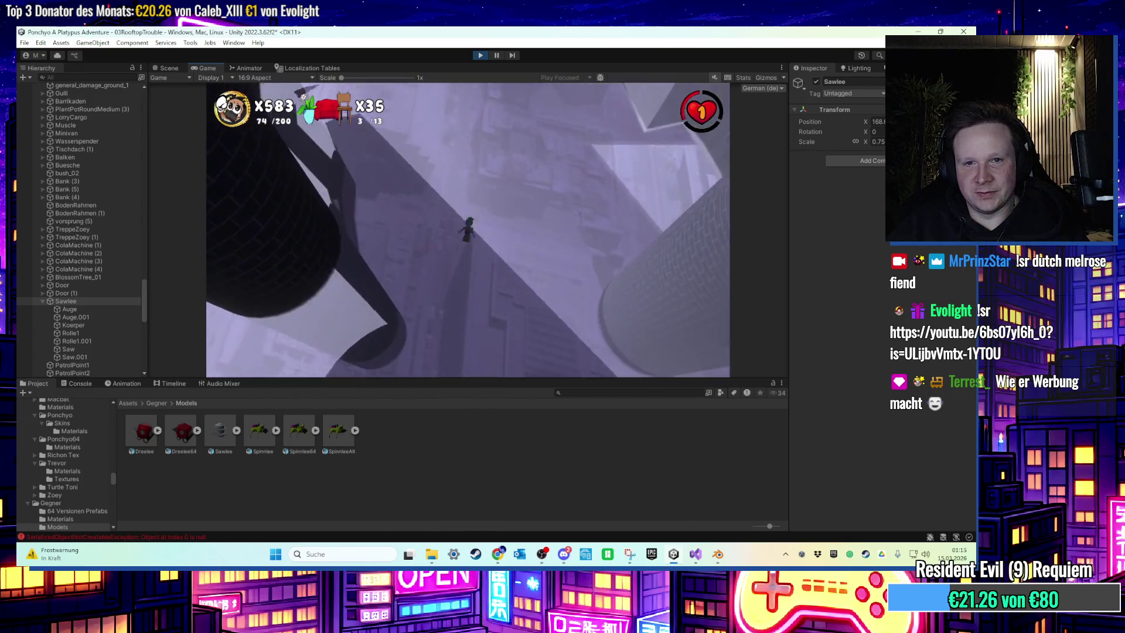
key("Escape")
Return to the Scene view, frame the Sawlee enemy and look along the rooftop street
key("ctrl+1")
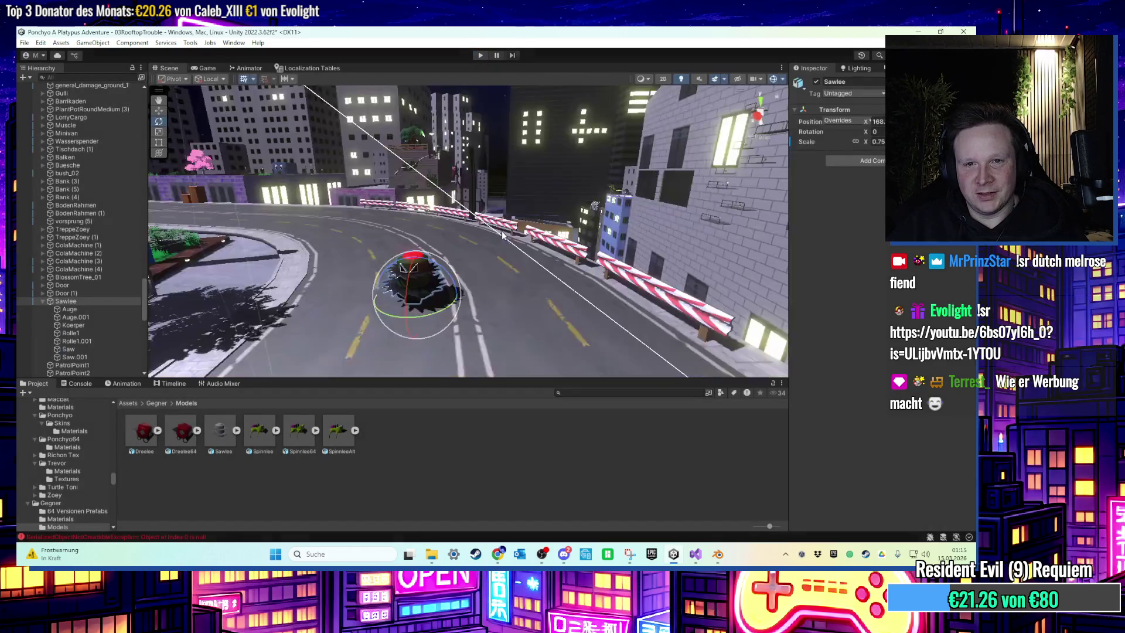
key("f")
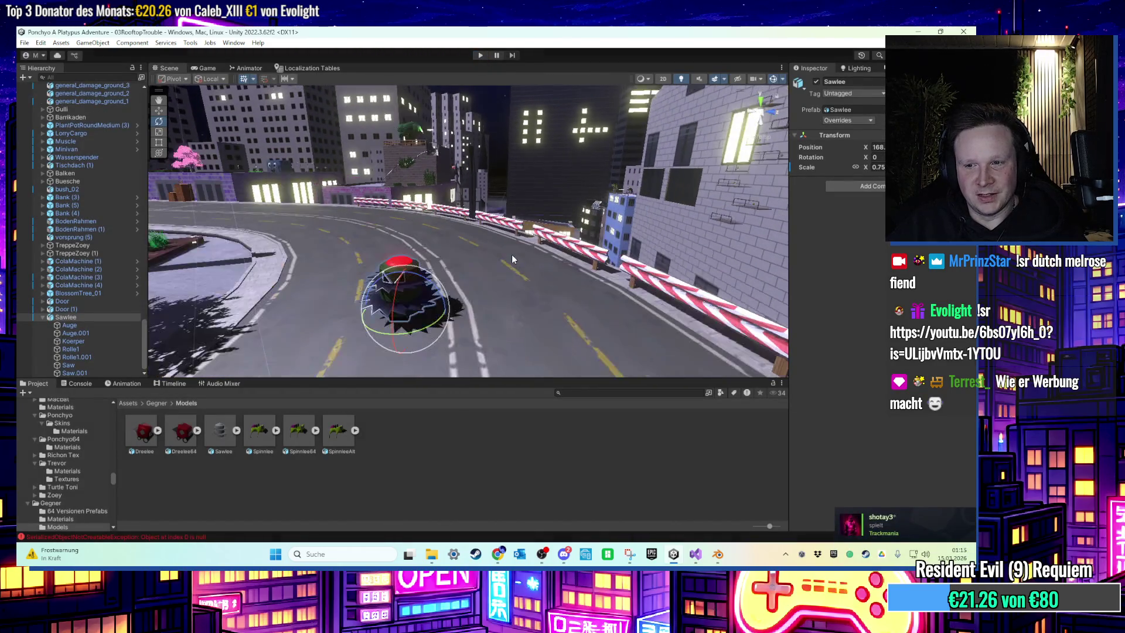
left_click(695, 554)
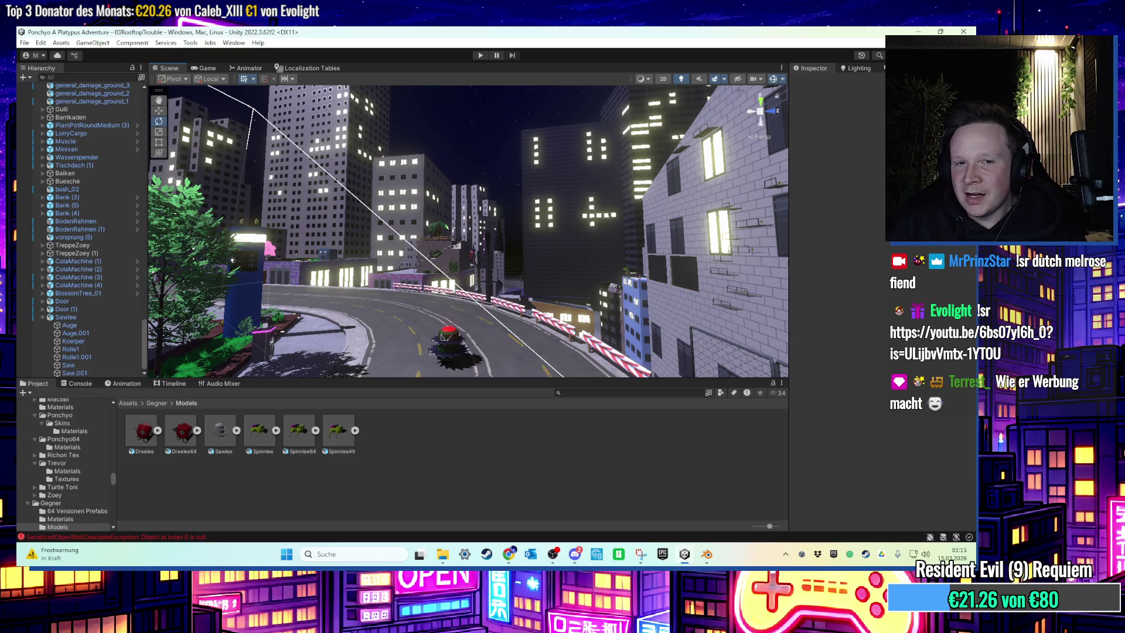
mouse_move(714, 220)
left_mouse_down()
mouse_move(416, 269)
mouse_move(449, 281)
mouse_move(402, 282)
mouse_move(527, 284)
mouse_move(515, 240)
mouse_move(602, 242)
mouse_move(497, 243)
mouse_move(542, 246)
mouse_move(501, 199)
mouse_move(557, 247)
mouse_move(345, 272)
mouse_move(349, 255)
mouse_move(580, 254)
mouse_move(363, 226)
mouse_move(390, 228)
left_mouse_up()
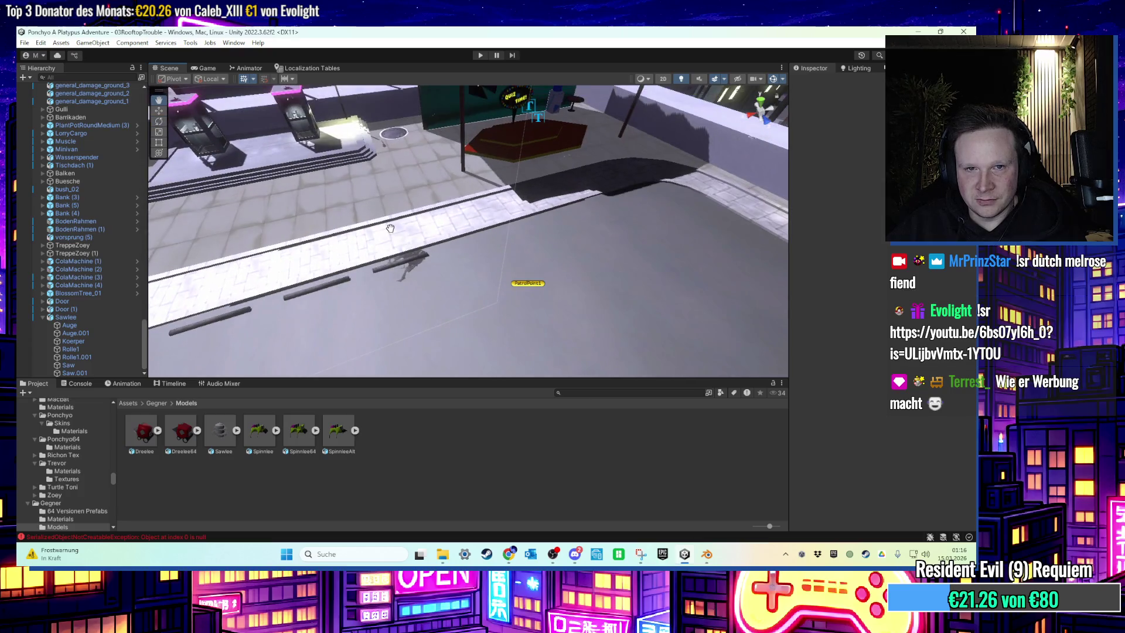
Select and frame the car-stop barricade by the parked cars, then duplicate it with Ctrl+D
left_click(395, 267)
left_click_drag(396, 268, 350, 280)
mouse_move(484, 123)
left_mouse_down()
mouse_move(477, 164)
mouse_move(452, 201)
left_mouse_up()
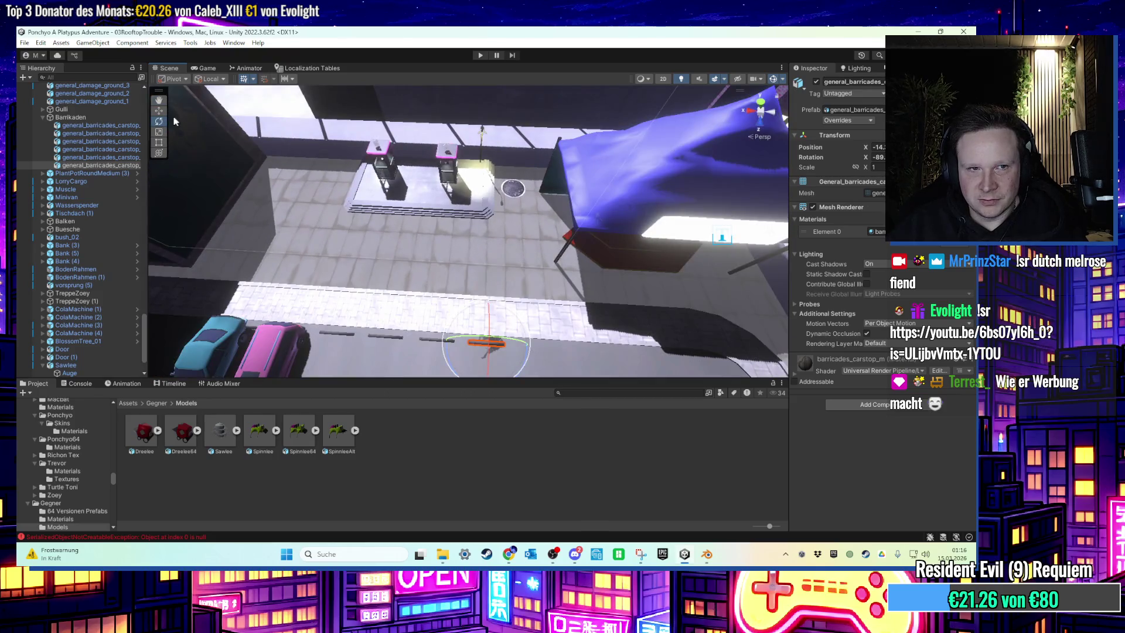
key("f")
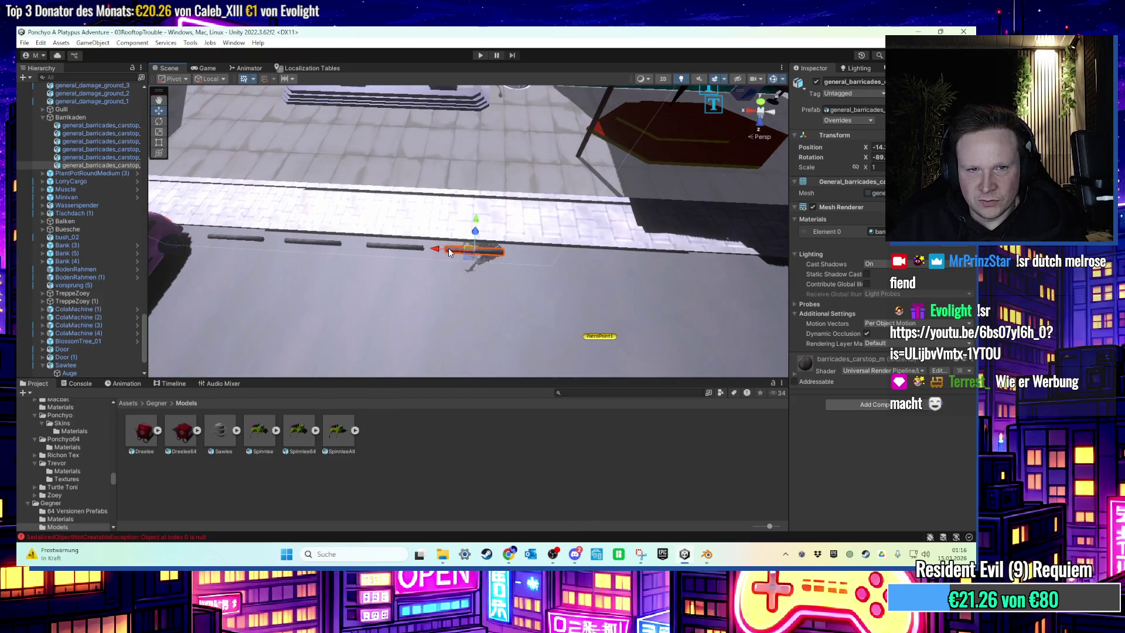
mouse_move(445, 252)
left_mouse_down()
mouse_move(486, 255)
mouse_move(500, 282)
mouse_move(423, 285)
mouse_move(514, 298)
mouse_move(564, 288)
mouse_move(421, 268)
left_mouse_up()
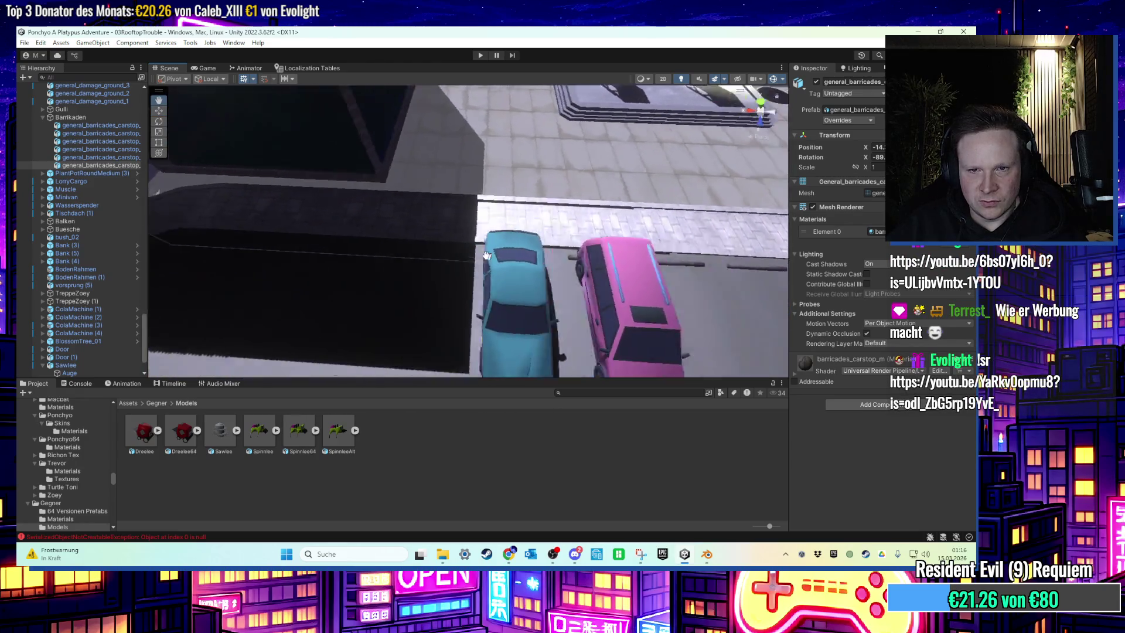
key("f")
key("ctrl+d")
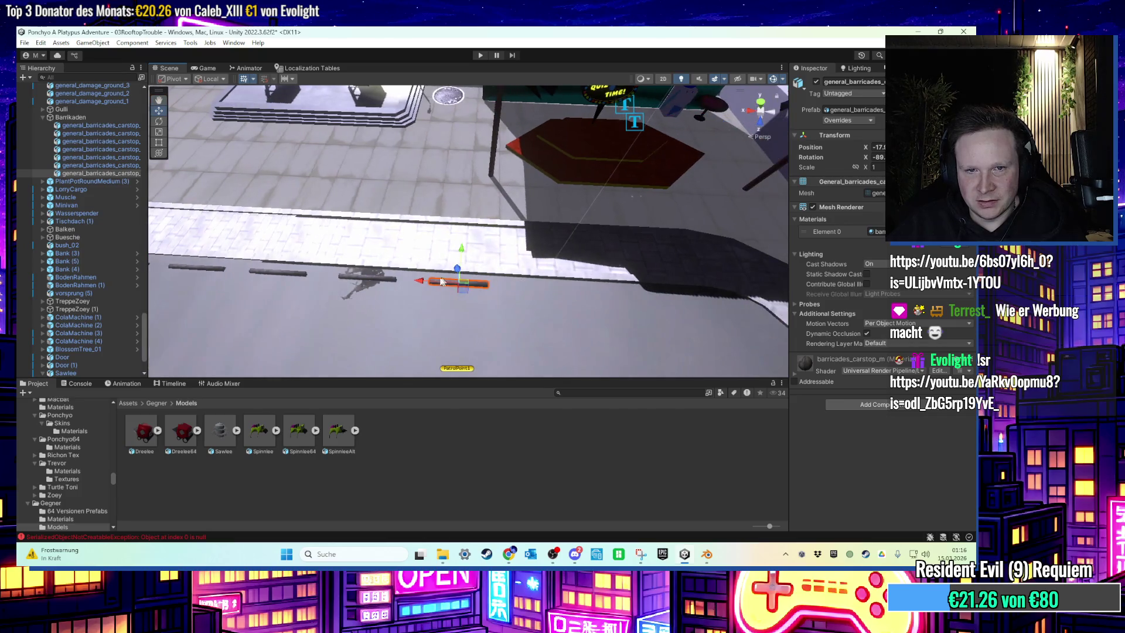
scroll(421, 268, "up", 10)
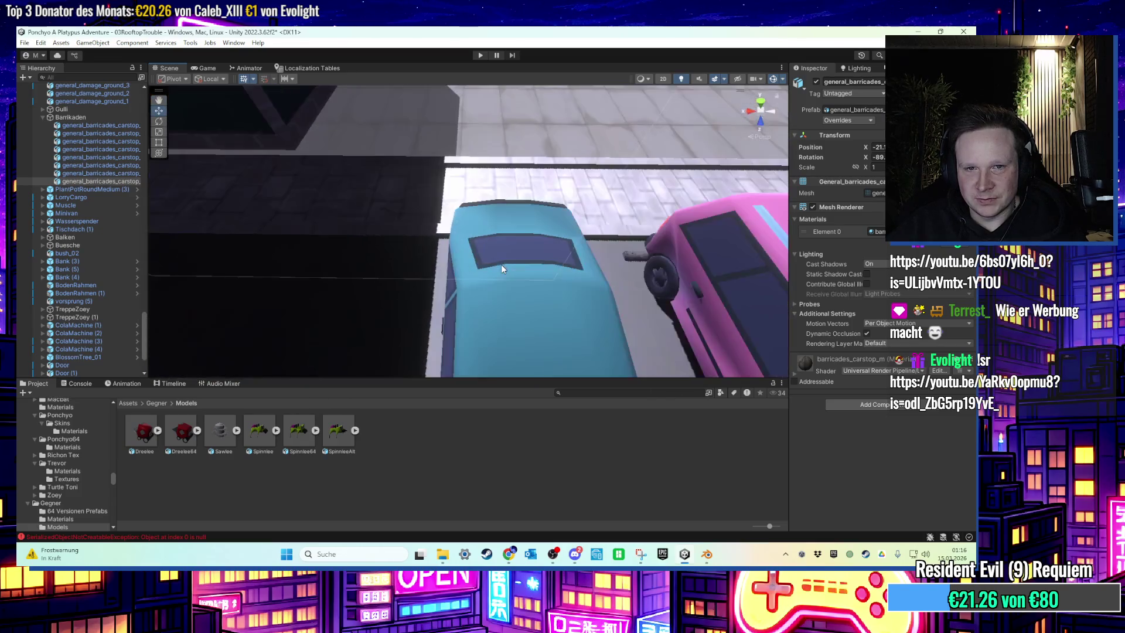
scroll(517, 265, "down", 10)
left_click_drag(516, 265, 513, 283)
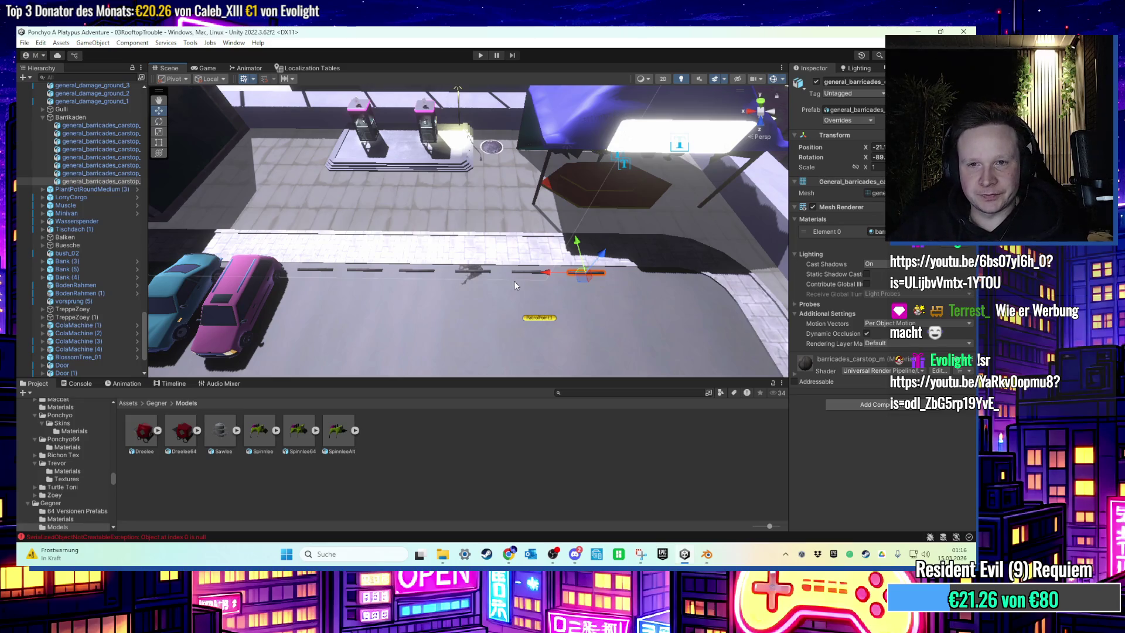
scroll(511, 284, "down", 10)
scroll(523, 273, "up", 8)
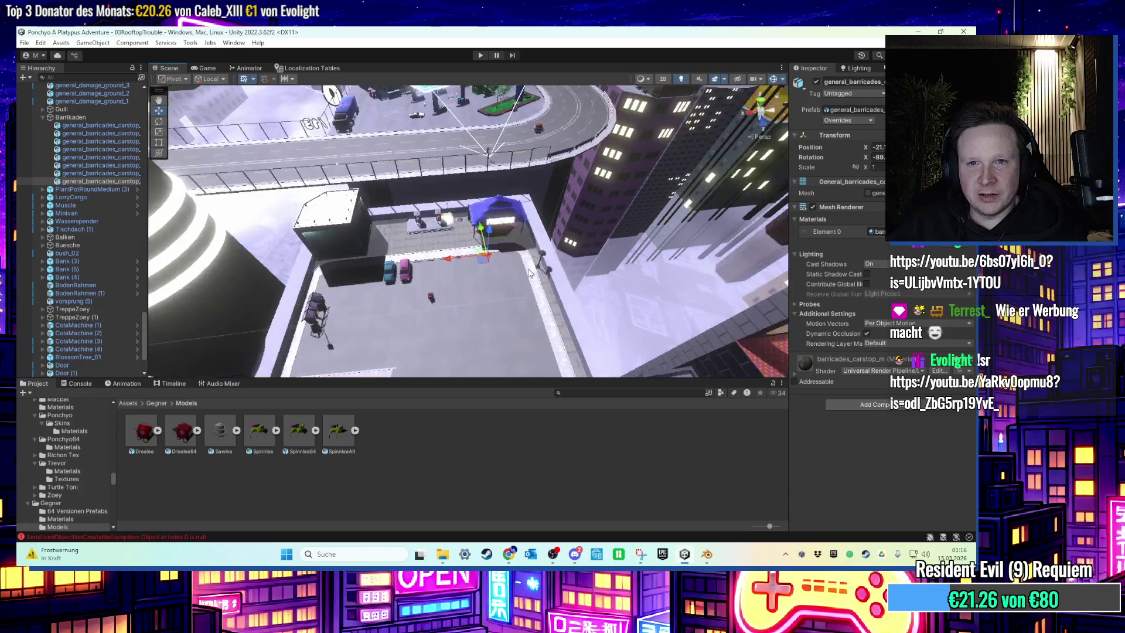
scroll(511, 297, "down", 3)
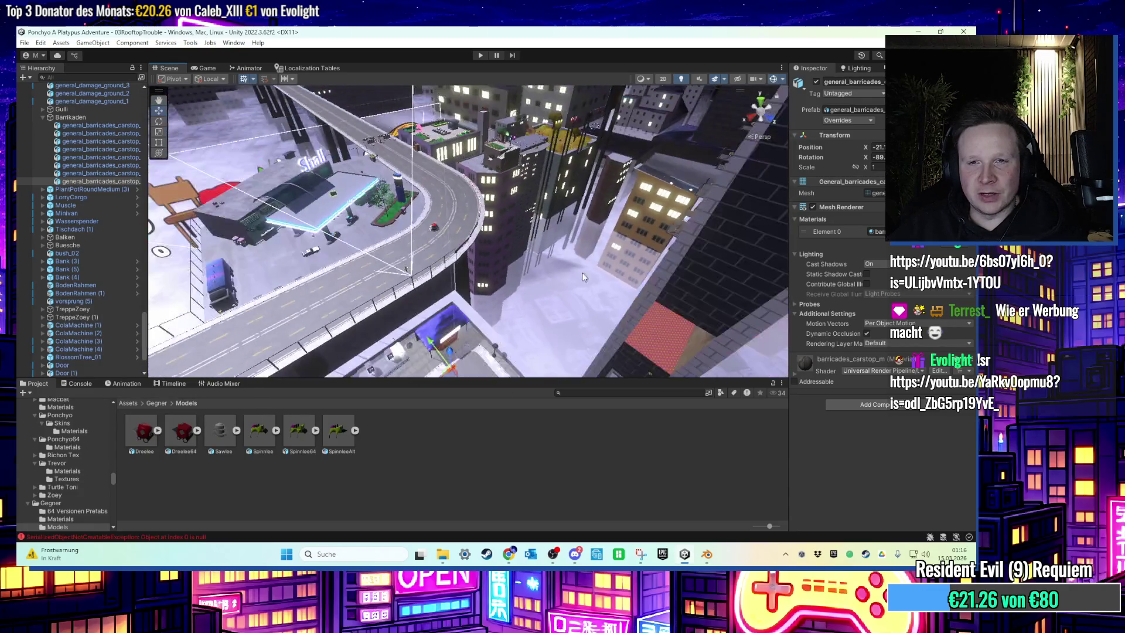
mouse_move(544, 273)
left_mouse_down()
mouse_move(570, 285)
mouse_move(498, 262)
mouse_move(530, 300)
mouse_move(529, 263)
left_mouse_up()
scroll(529, 263, "up", 10)
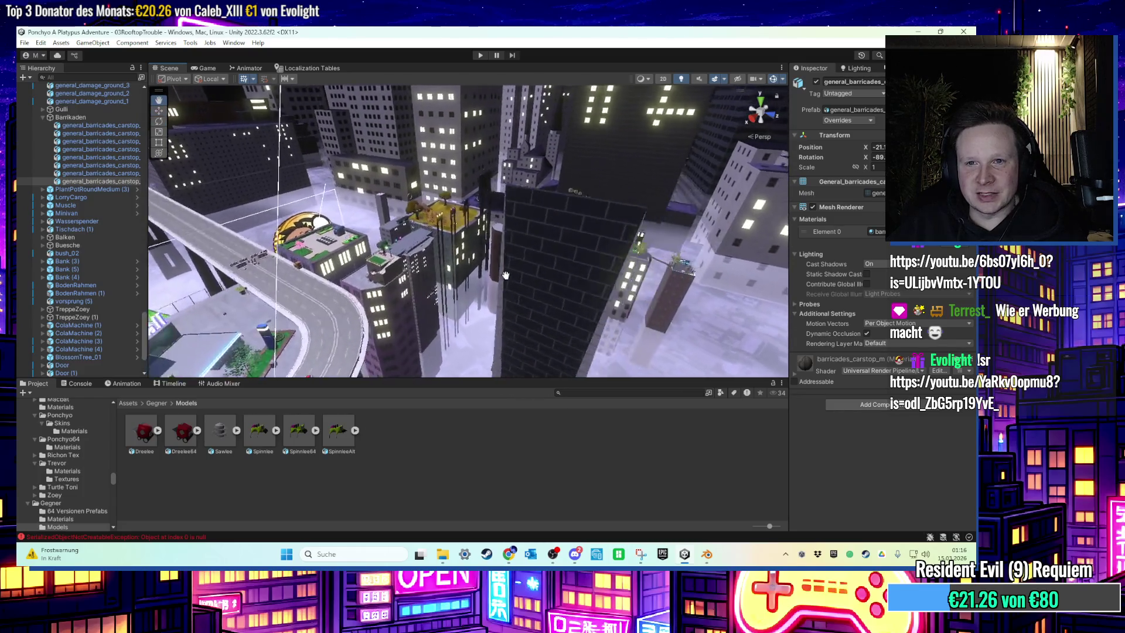
scroll(489, 280, "down", 5)
mouse_move(513, 284)
left_mouse_down()
mouse_move(508, 296)
mouse_move(599, 303)
left_mouse_up()
scroll(597, 300, "up", 5)
scroll(585, 290, "down", 5)
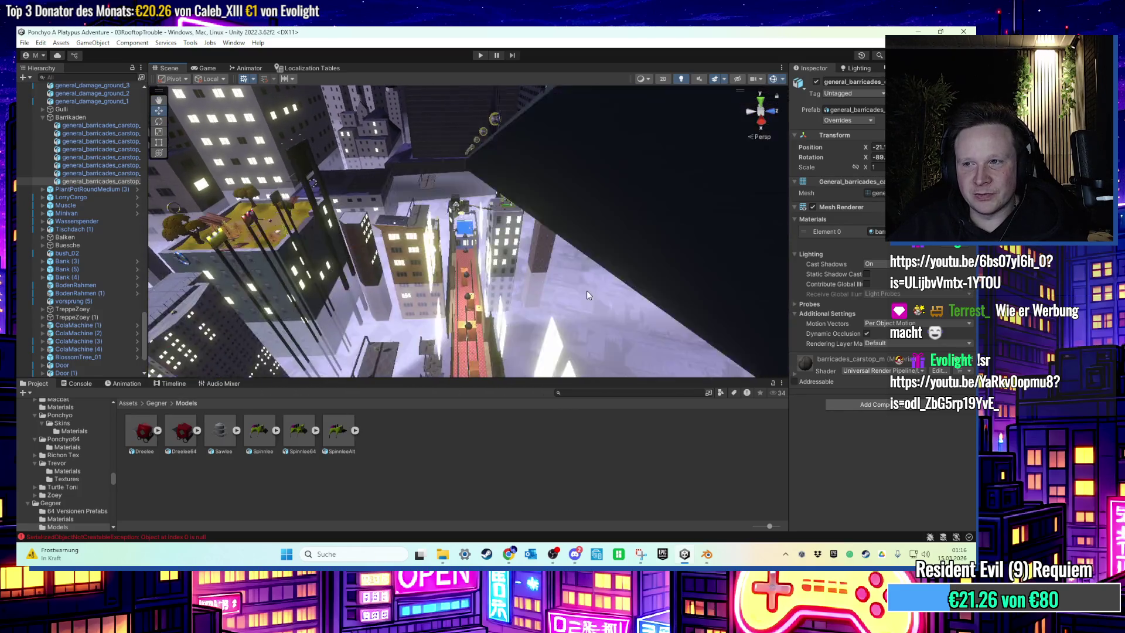
scroll(573, 296, "up", 5)
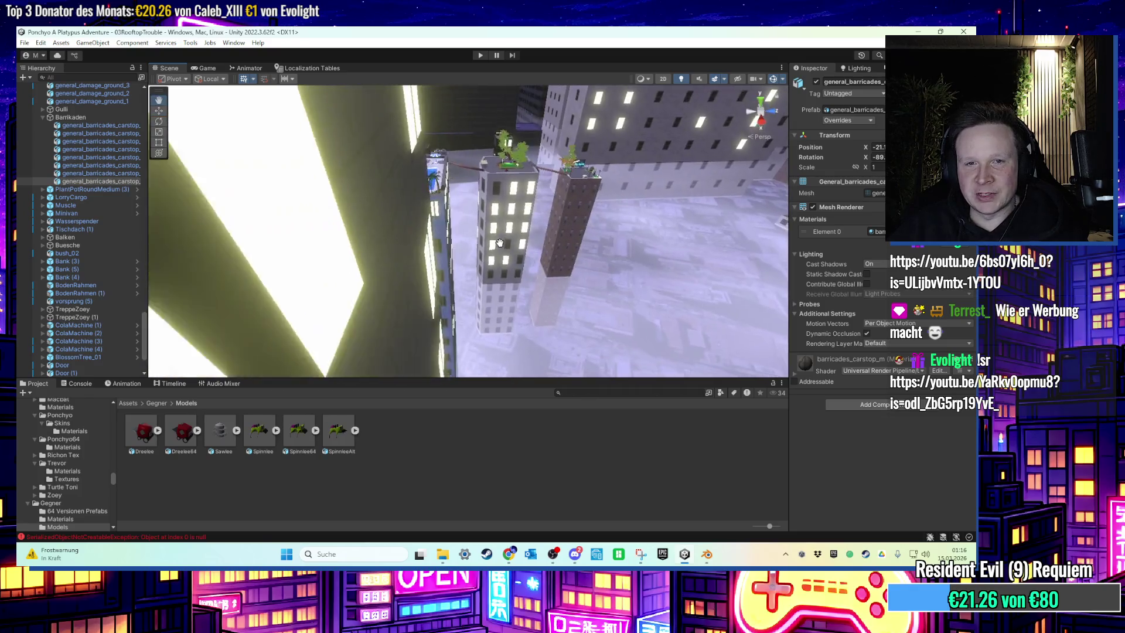
scroll(499, 243, "up", 10)
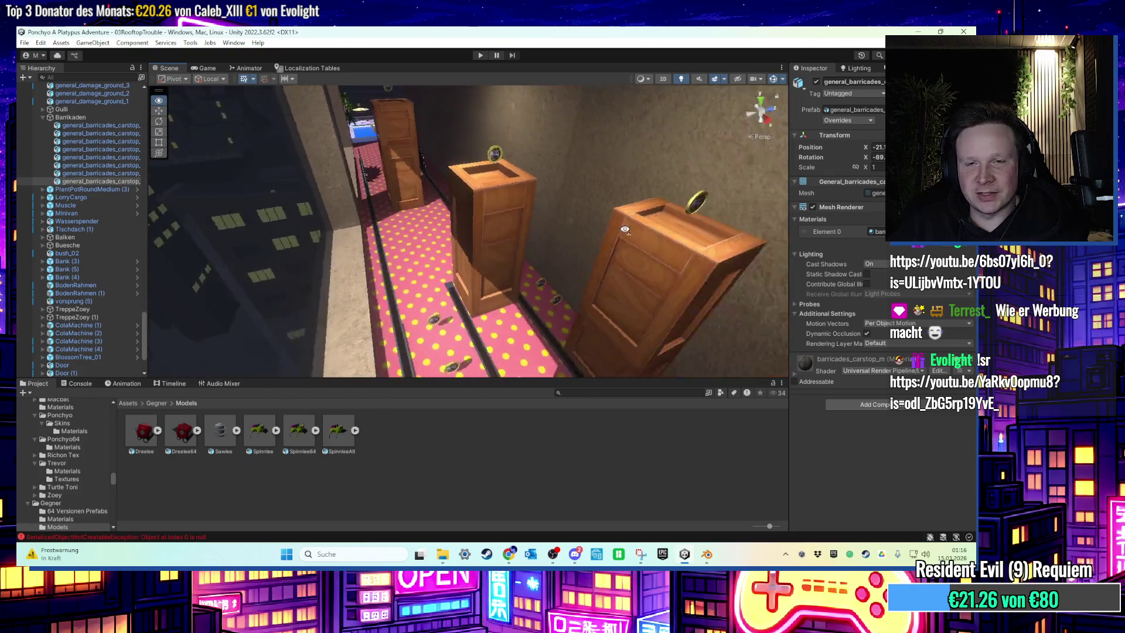
scroll(566, 251, "down", 10)
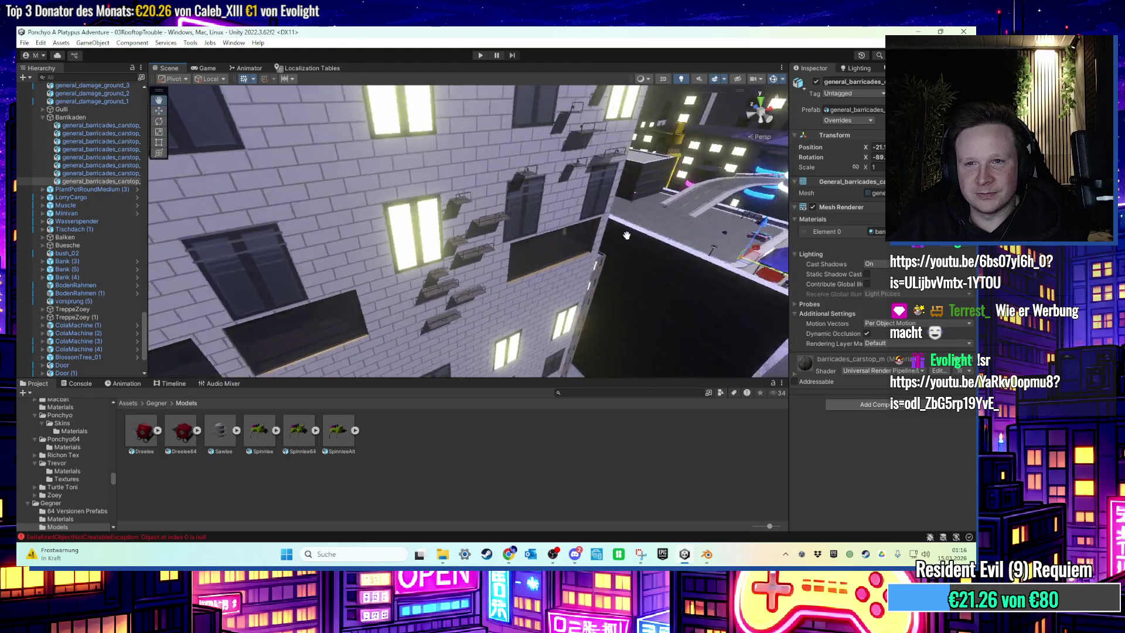
mouse_move(526, 276)
left_mouse_down()
mouse_move(438, 250)
mouse_move(453, 271)
mouse_move(484, 264)
mouse_move(495, 279)
mouse_move(491, 268)
mouse_move(463, 336)
mouse_move(393, 277)
mouse_move(660, 252)
mouse_move(586, 209)
mouse_move(571, 220)
left_mouse_up()
scroll(563, 226, "down", 5)
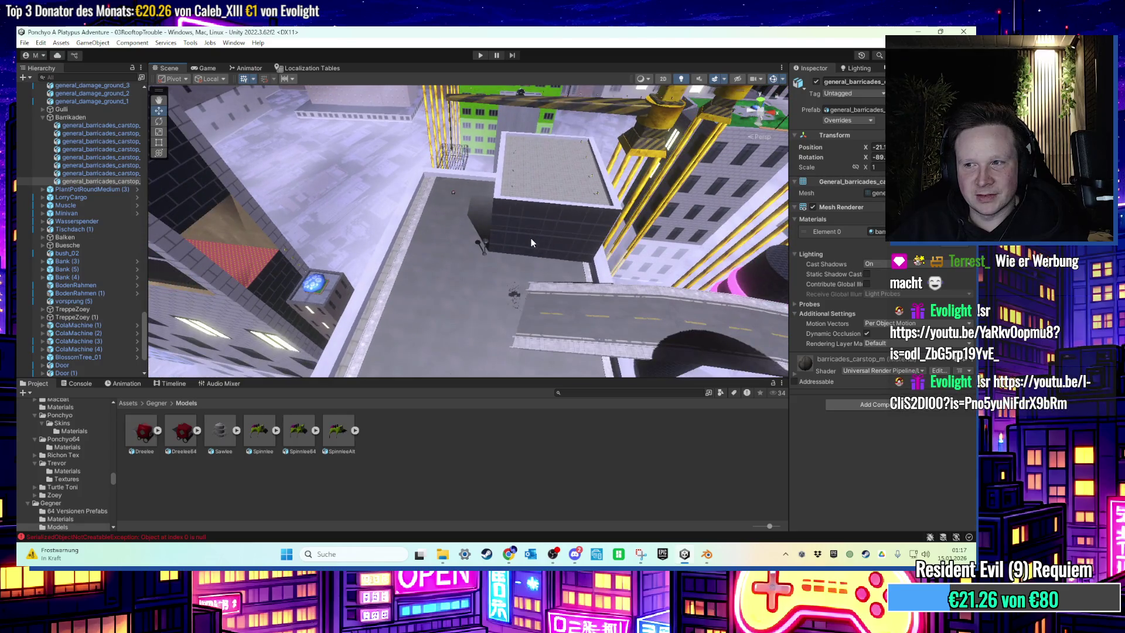
mouse_move(523, 267)
left_mouse_down()
mouse_move(485, 179)
mouse_move(649, 269)
mouse_move(478, 119)
mouse_move(493, 260)
left_mouse_up()
scroll(613, 262, "up", 5)
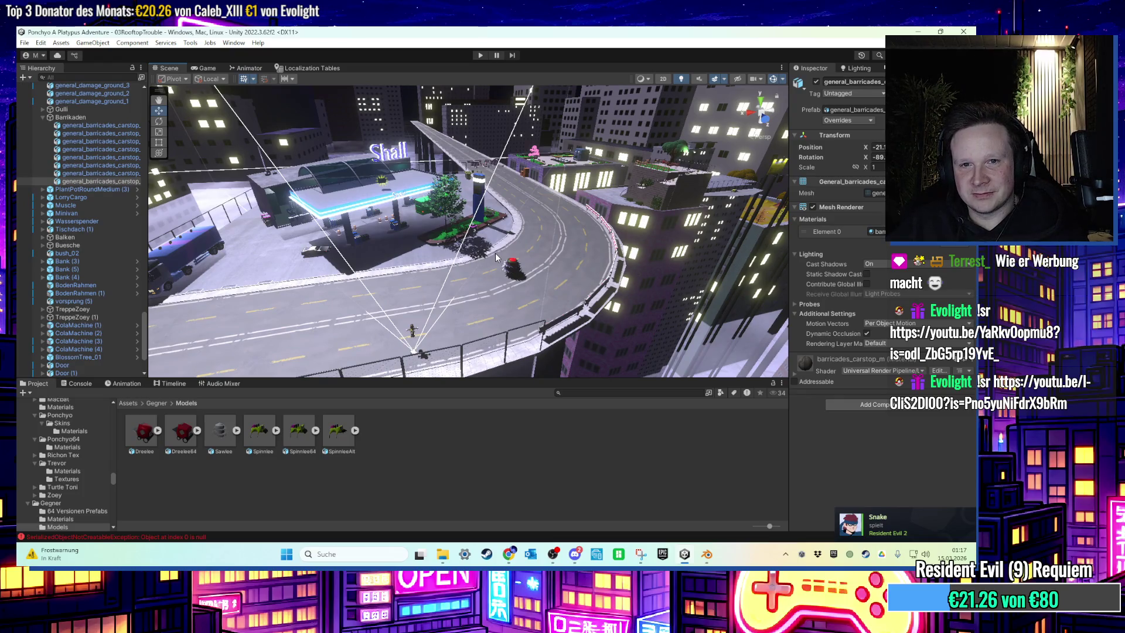
Select Sawlee in the Scene view and pick SchleimGegner from its Inspector Tag list
scroll(501, 256, "up", 6)
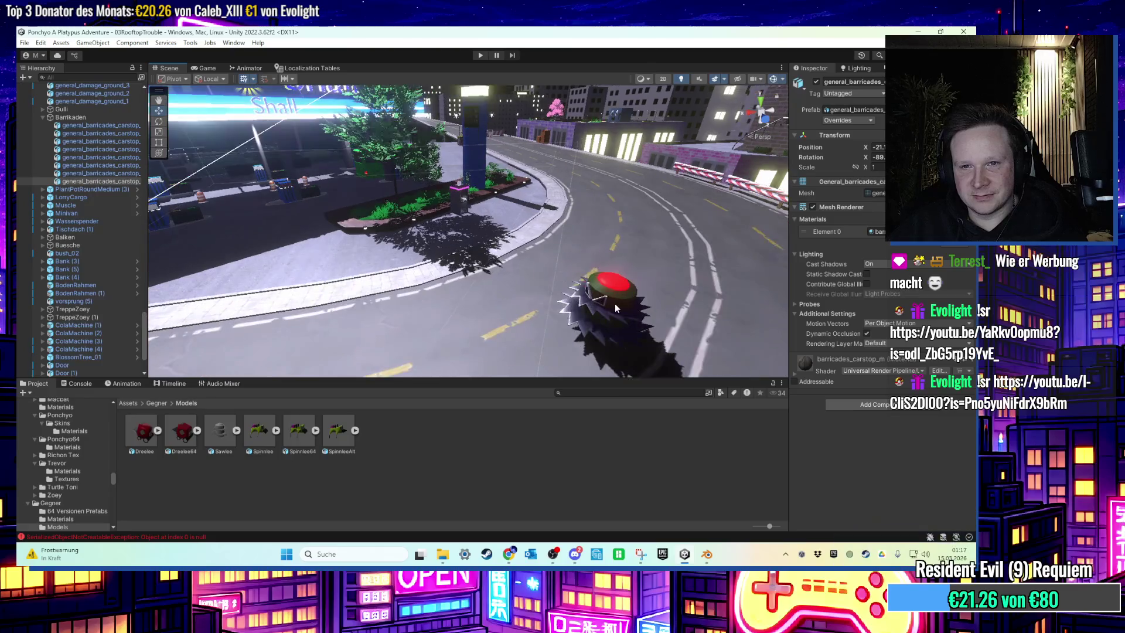
left_click(571, 274)
mouse_move(571, 274)
left_mouse_down()
mouse_move(655, 173)
mouse_move(606, 201)
left_mouse_up()
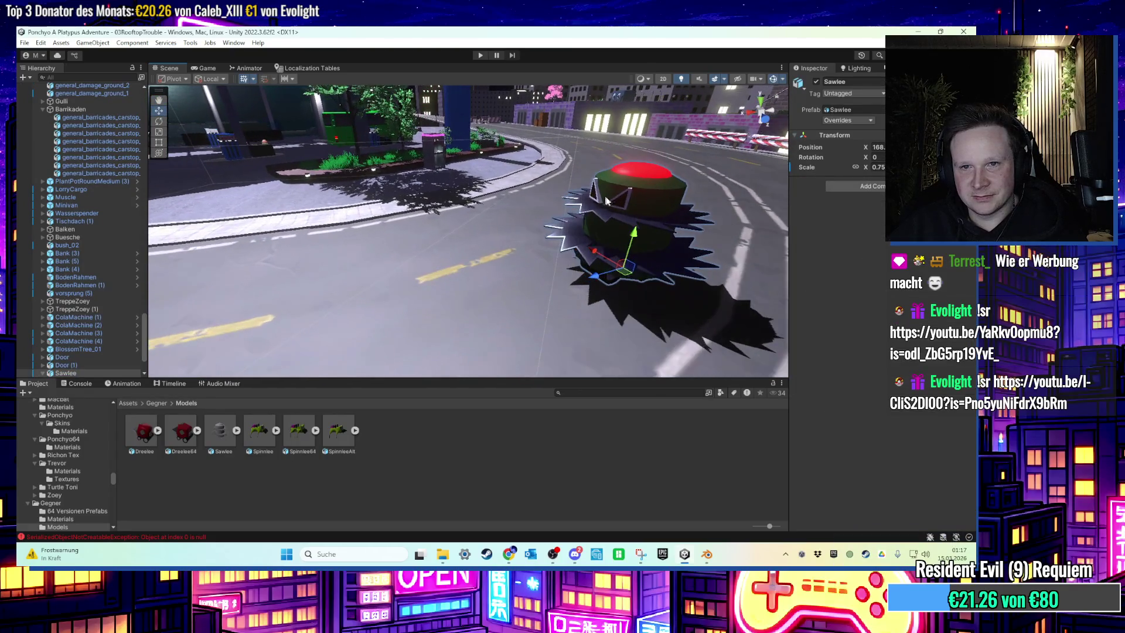
left_click(861, 93)
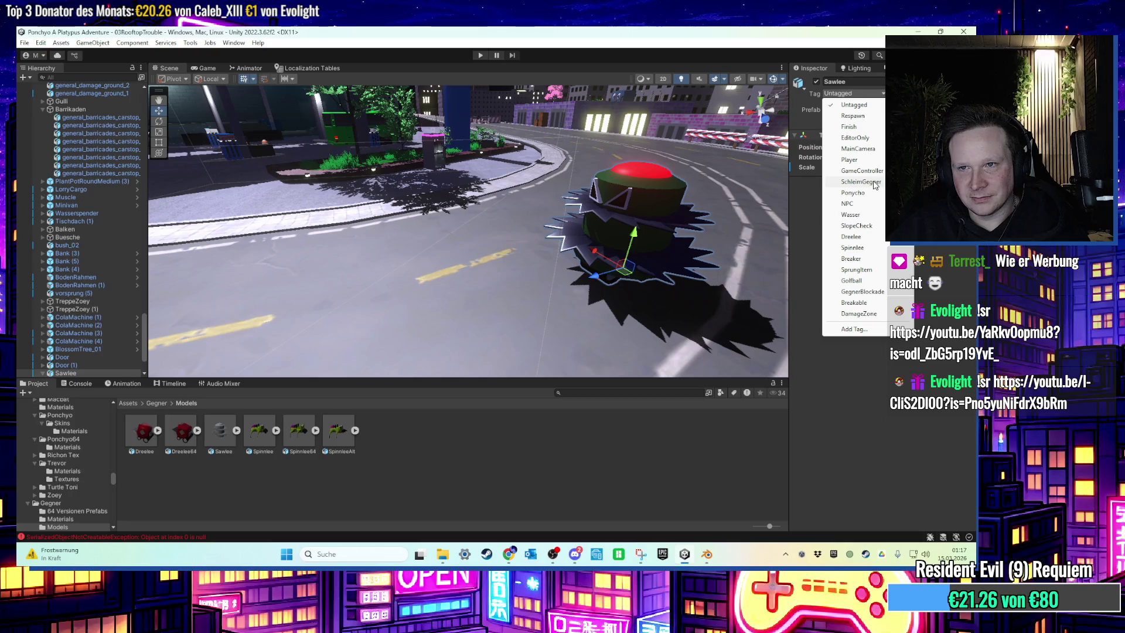
left_click(877, 185)
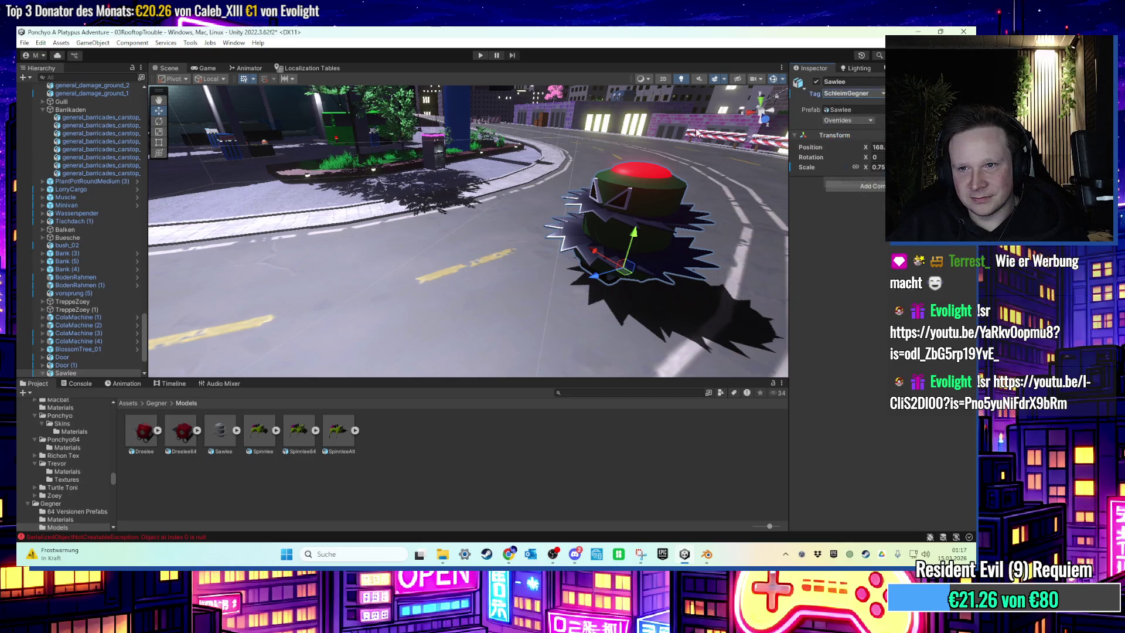
scroll(562, 187, "down", 10)
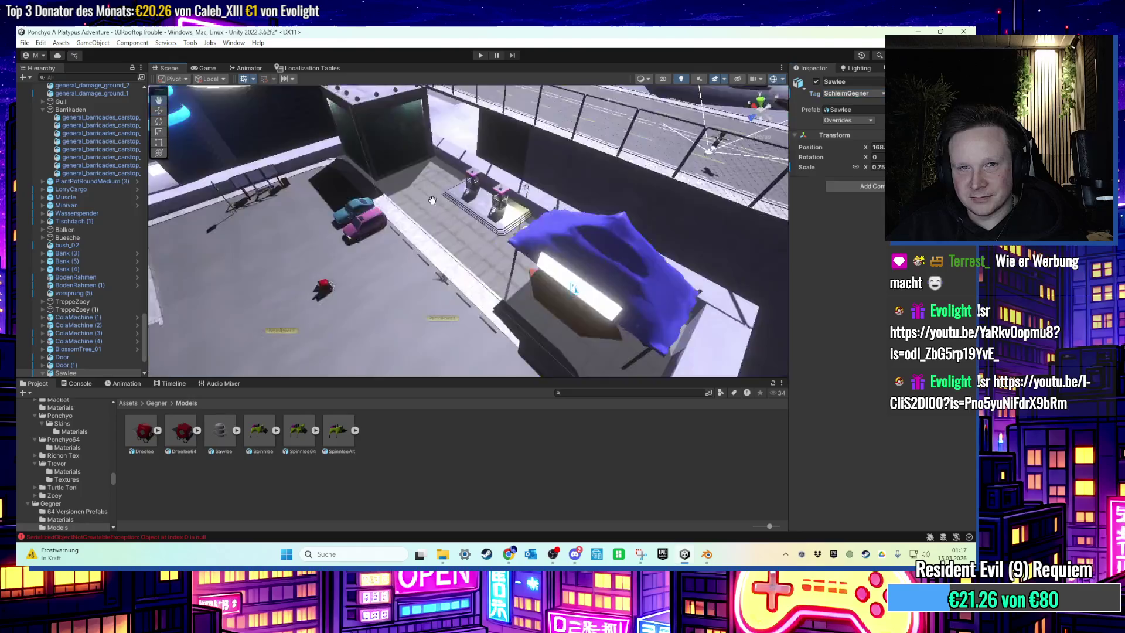
Inspect Enemy Dreelee and its child Dreelee object as a reference setup
left_click(434, 271)
scroll(434, 270, "up", 2)
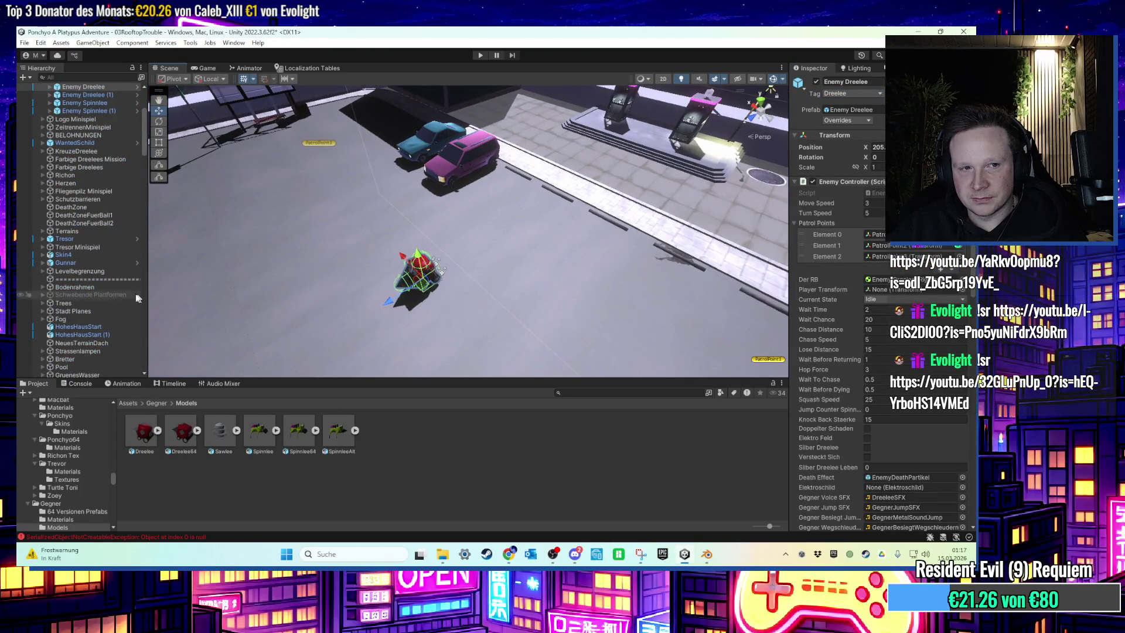
scroll(123, 275, "up", 2)
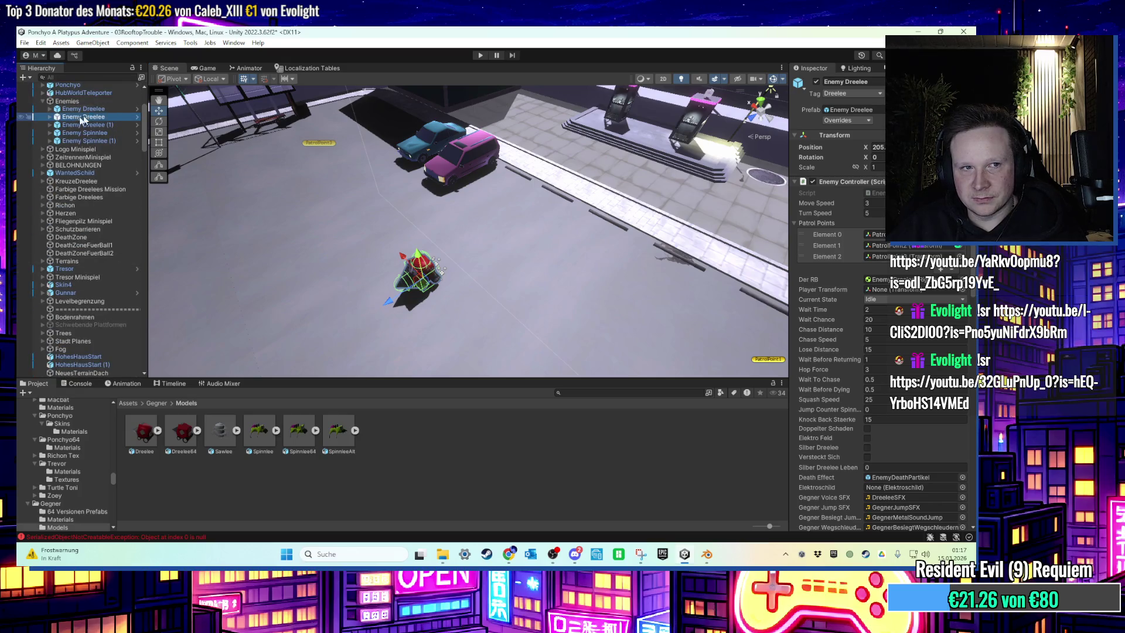
left_click(49, 117)
left_click(63, 125)
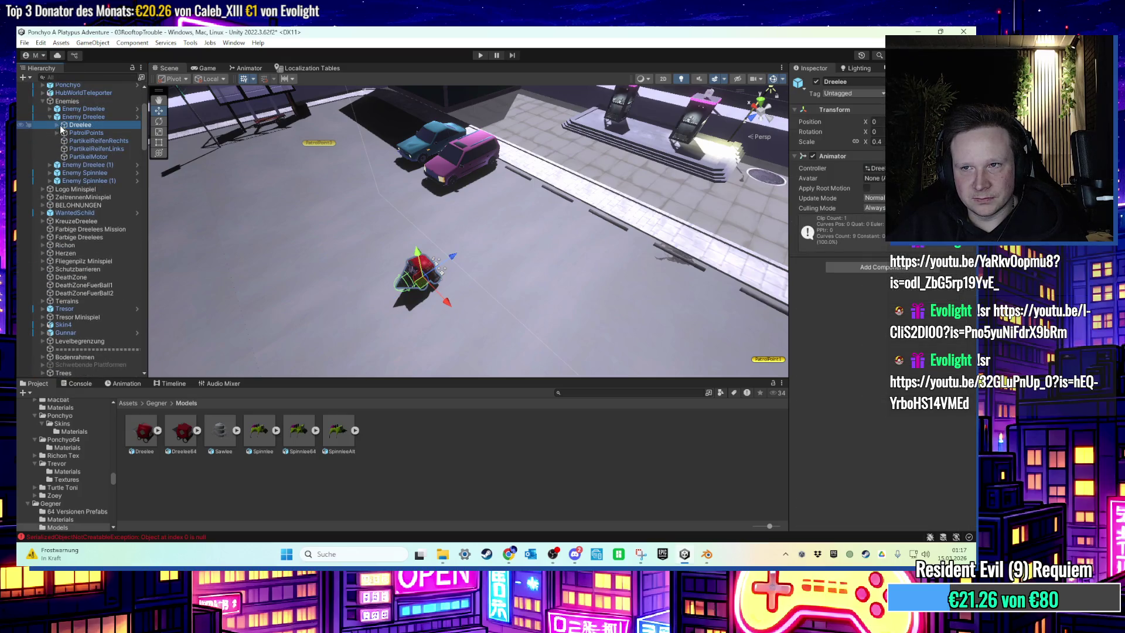
double_click(54, 118)
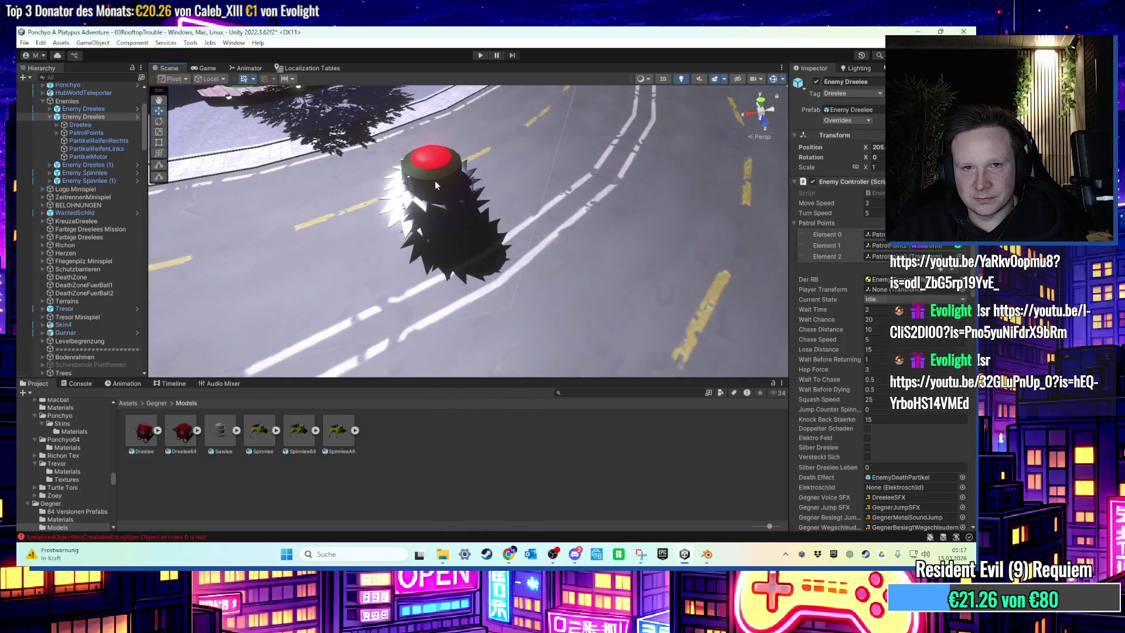
Set Sawlee's tag to Untagged and its layer to Enemy, including all children
left_click(435, 180)
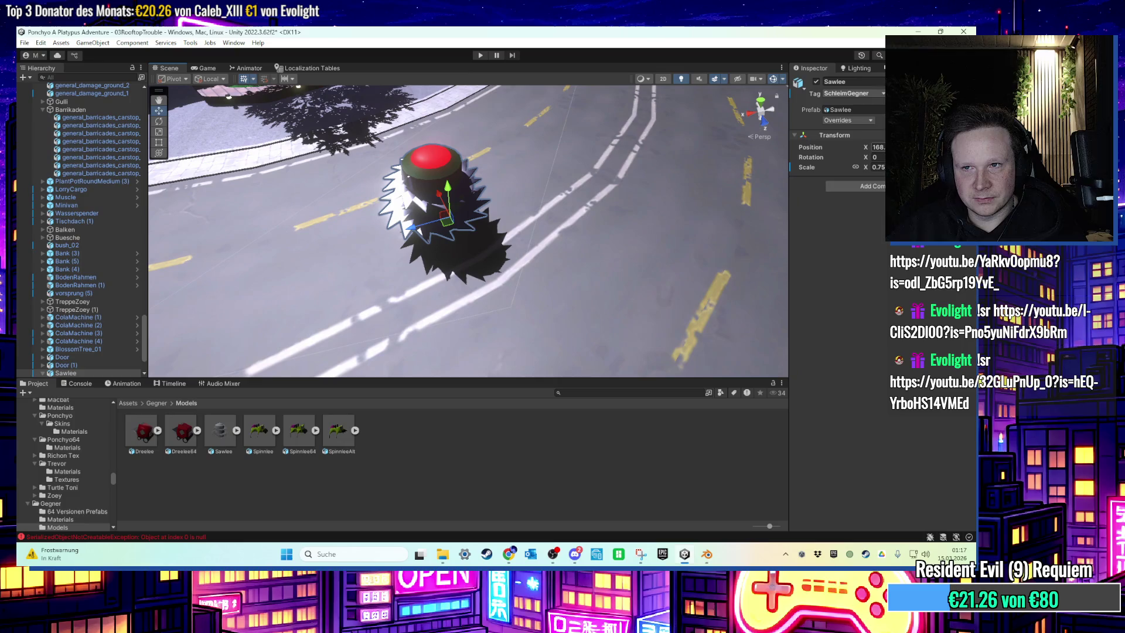
left_click(867, 94)
left_click(866, 105)
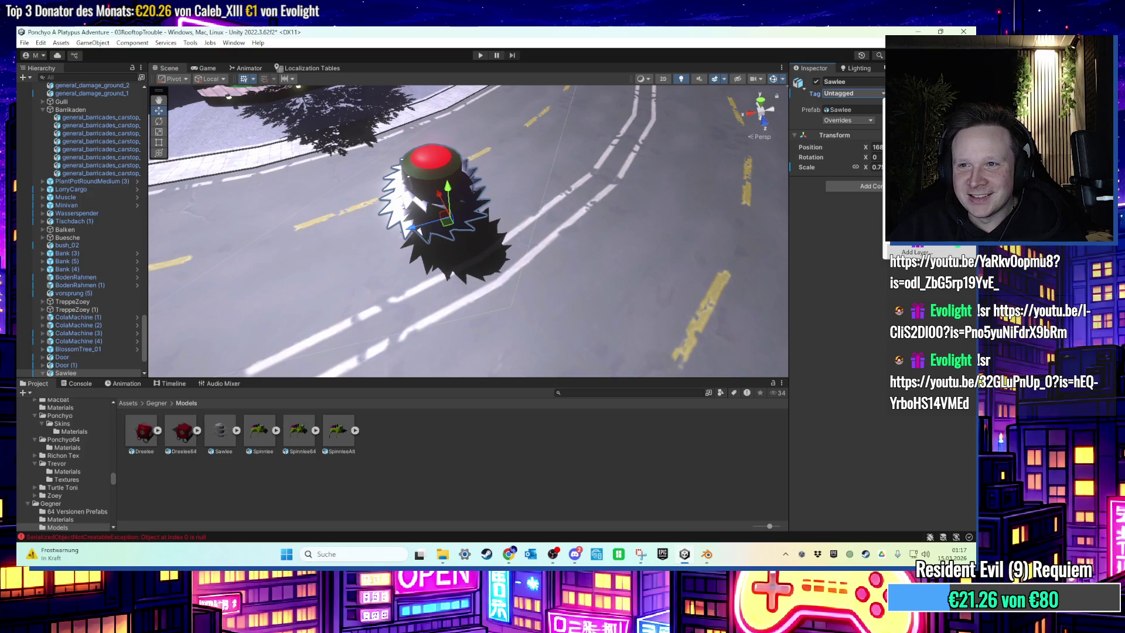
left_click(902, 215)
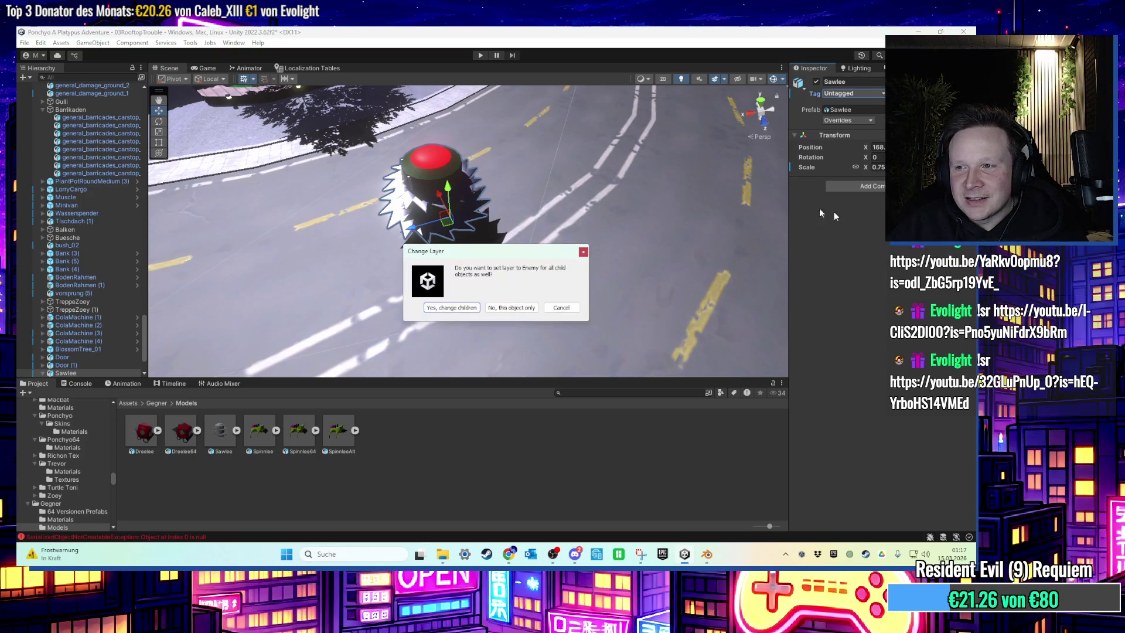
left_click(456, 315)
mouse_move(457, 315)
left_mouse_down()
mouse_move(529, 244)
mouse_move(523, 198)
mouse_move(600, 173)
mouse_move(549, 221)
mouse_move(590, 208)
left_mouse_up()
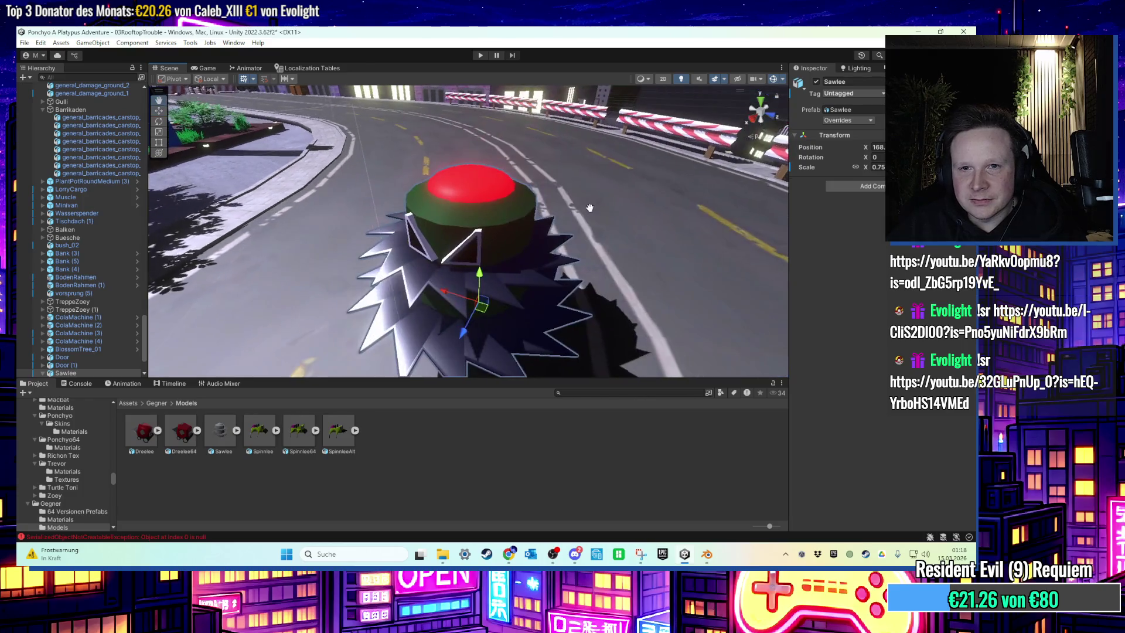
Give Sawlee's body Koerper a Mesh Collider with Convex ticked
left_click(524, 220)
key("f")
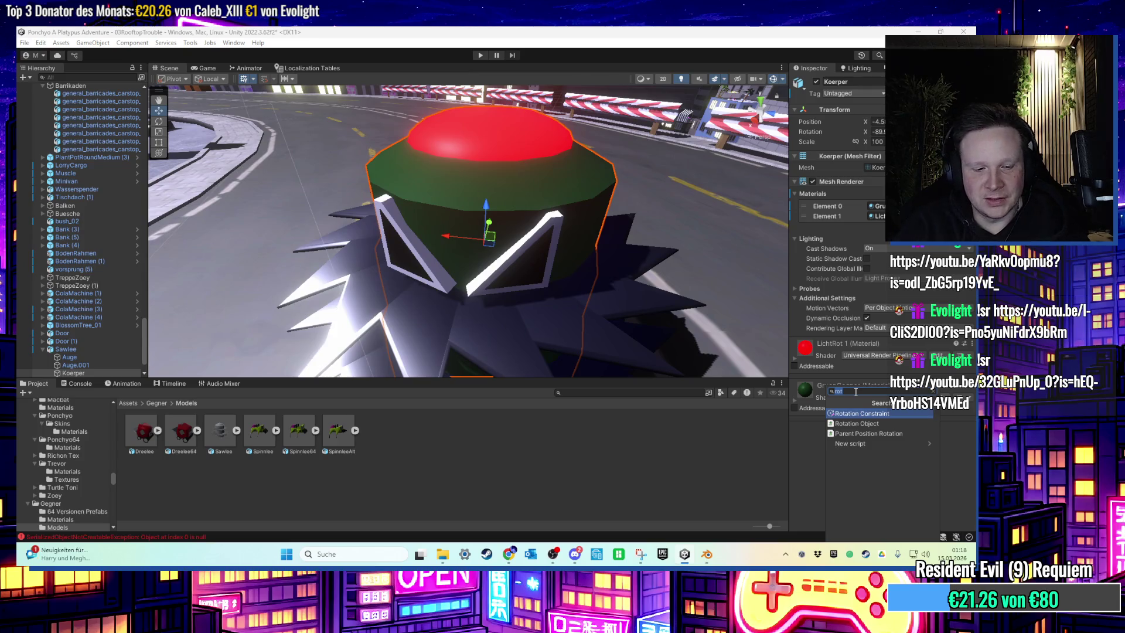
key("Return")
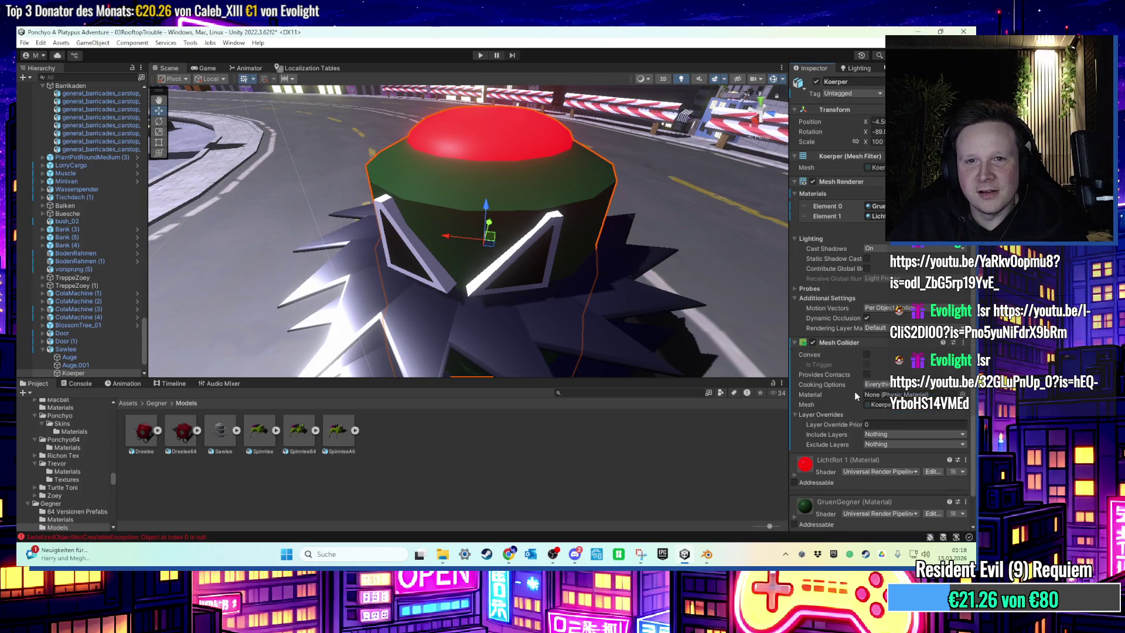
left_click(867, 355)
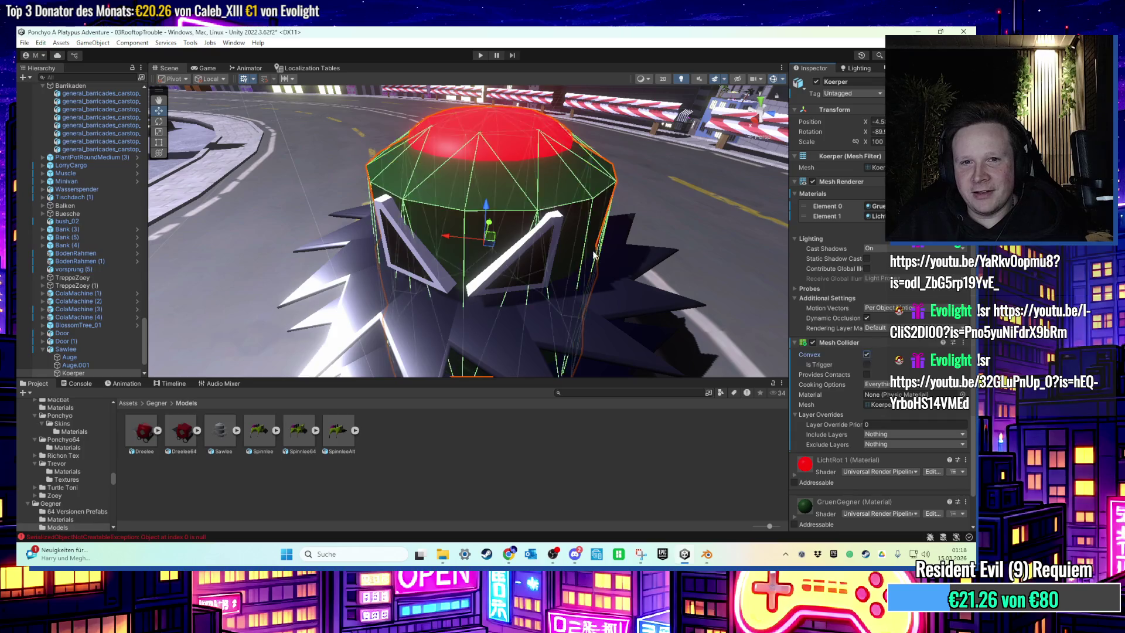
scroll(592, 231, "up", 5)
mouse_move(609, 173)
left_mouse_down()
mouse_move(613, 210)
mouse_move(602, 194)
left_mouse_up()
scroll(612, 199, "down", 3)
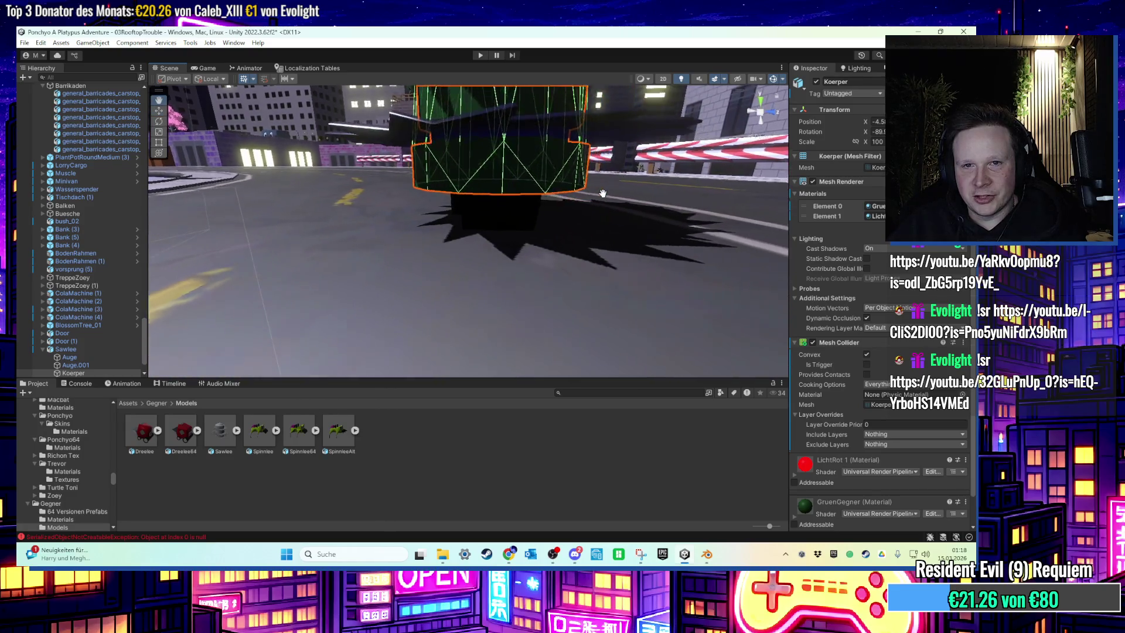
scroll(602, 195, "up", 5)
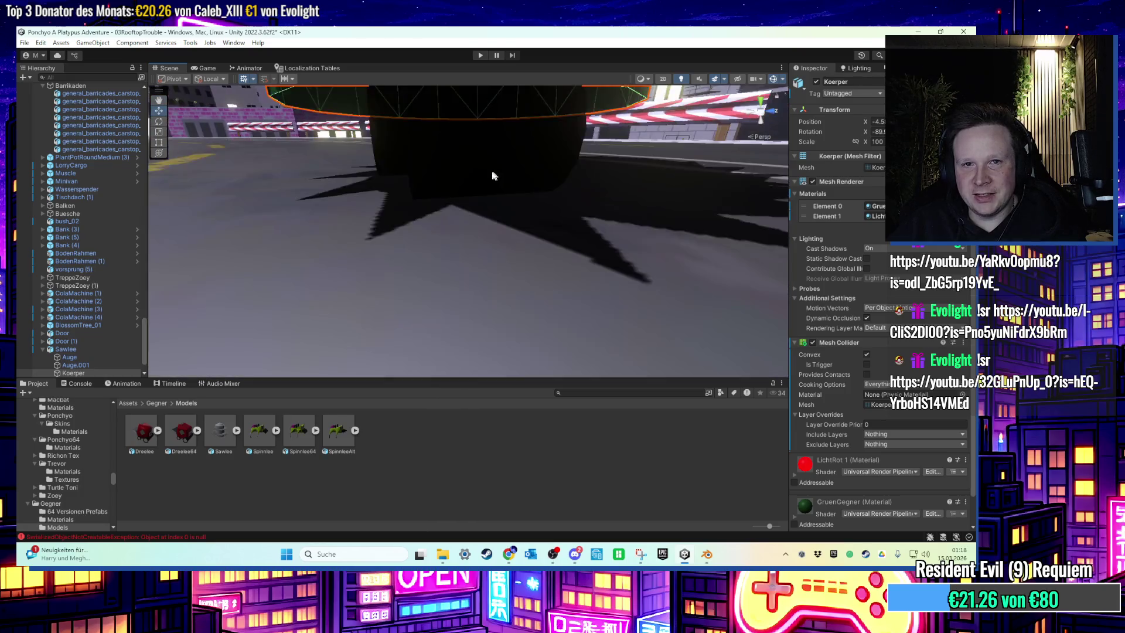
Add a Box Collider to the roller Rolle1.001
left_click(560, 178)
mouse_move(560, 178)
left_mouse_down()
mouse_move(710, 207)
mouse_move(573, 180)
mouse_move(539, 133)
left_mouse_up()
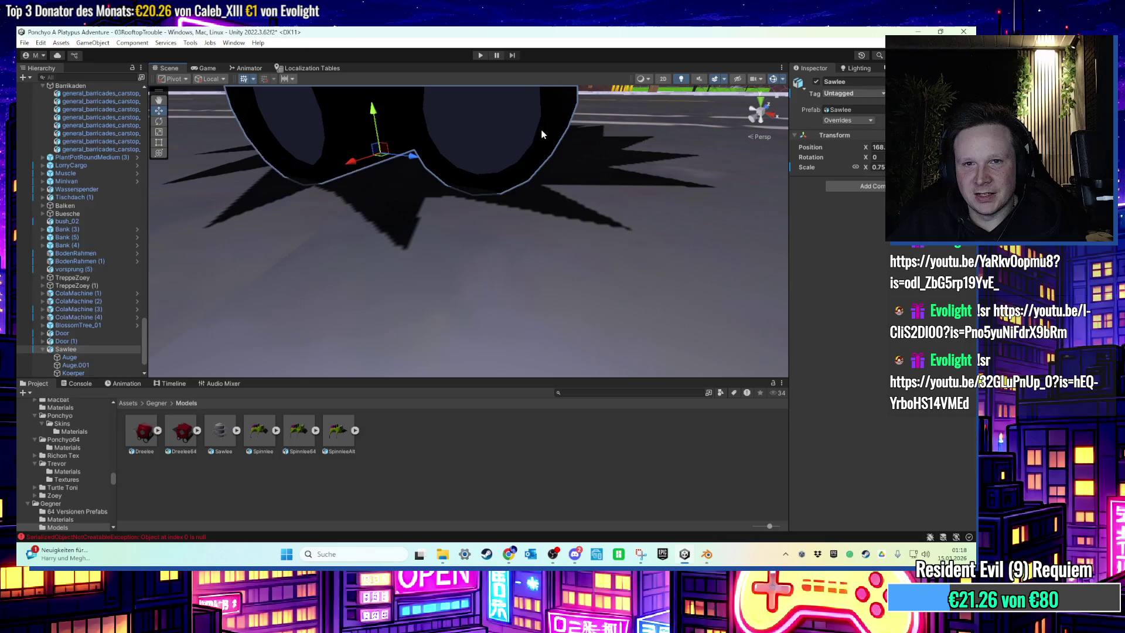
left_click(538, 133)
left_click(848, 441)
type("MESH")
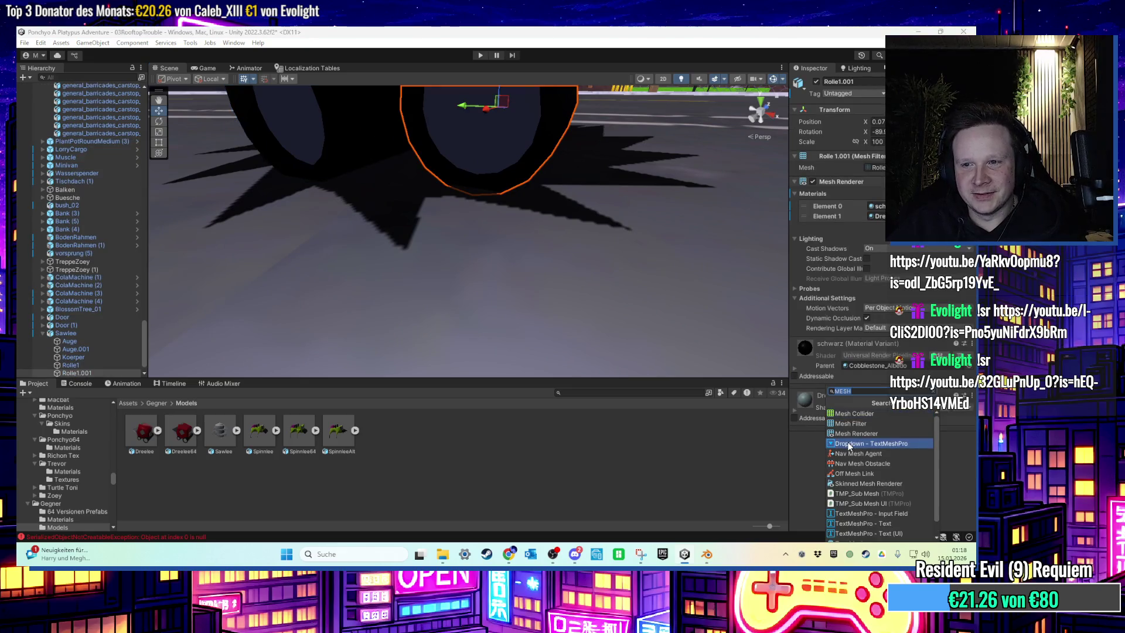
key("BackSpace")
key("BackSpace")
key("BackSpace")
type("BOX")
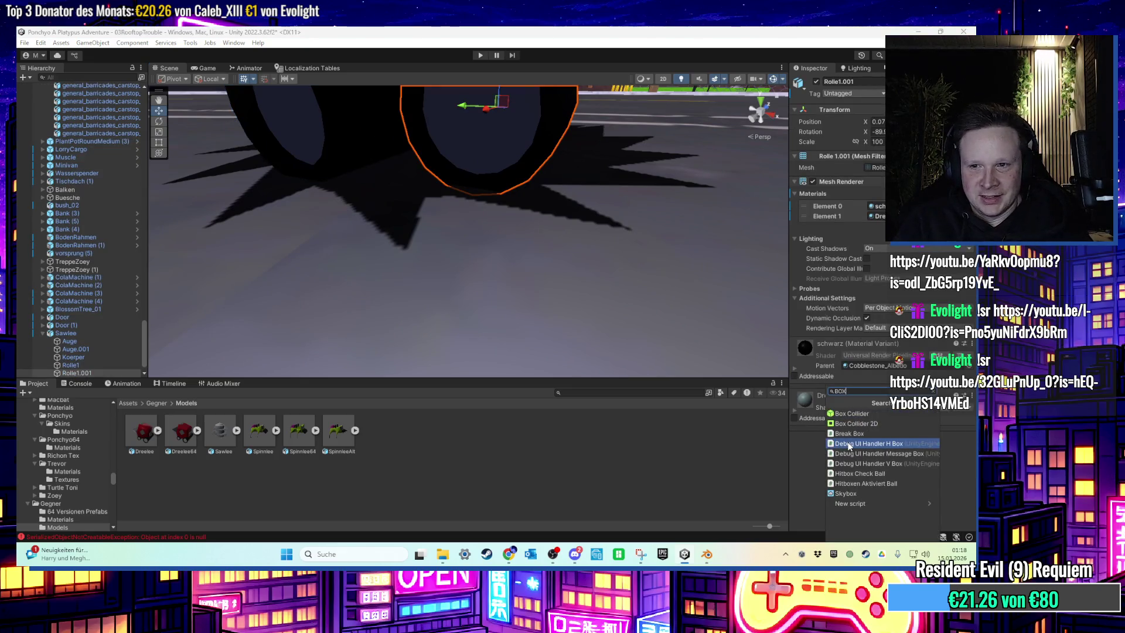
left_click(859, 414)
Add a Box Collider to the other roller, Rolle1
mouse_move(600, 242)
left_mouse_down()
mouse_move(612, 244)
mouse_move(599, 229)
left_mouse_up()
key("w")
left_click(509, 129)
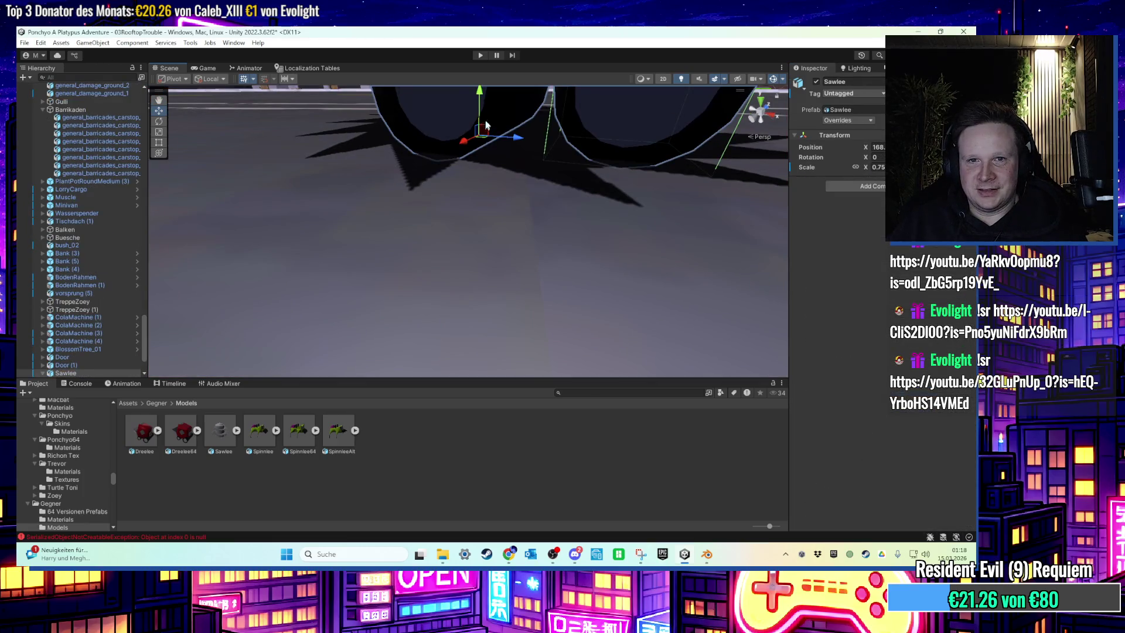
left_click(882, 431)
left_click(859, 418)
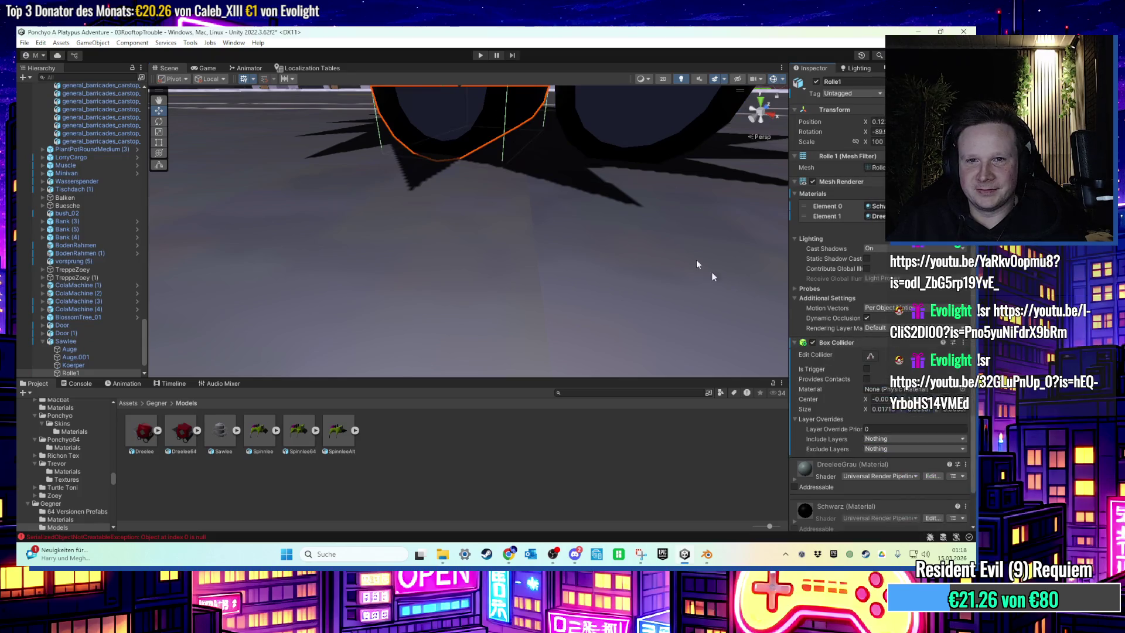
key("f")
mouse_move(625, 209)
left_mouse_down()
mouse_move(614, 233)
mouse_move(562, 247)
mouse_move(550, 218)
mouse_move(552, 230)
left_mouse_up()
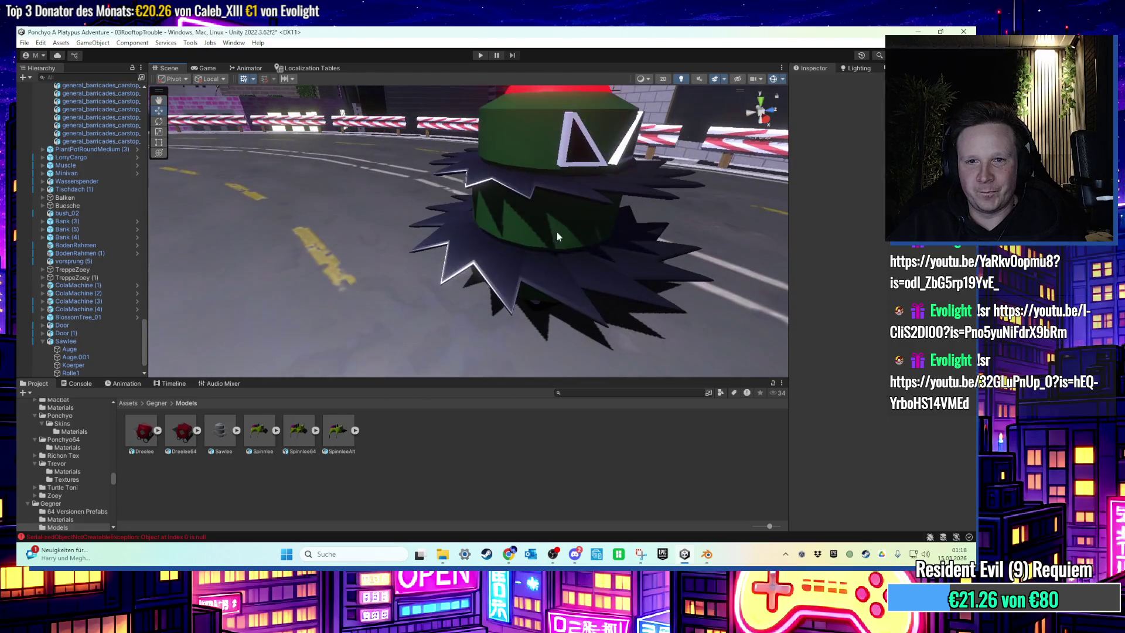
Select Sawlee's lower saw blade, Saw
left_click(521, 274)
left_click(490, 280)
left_click(476, 269)
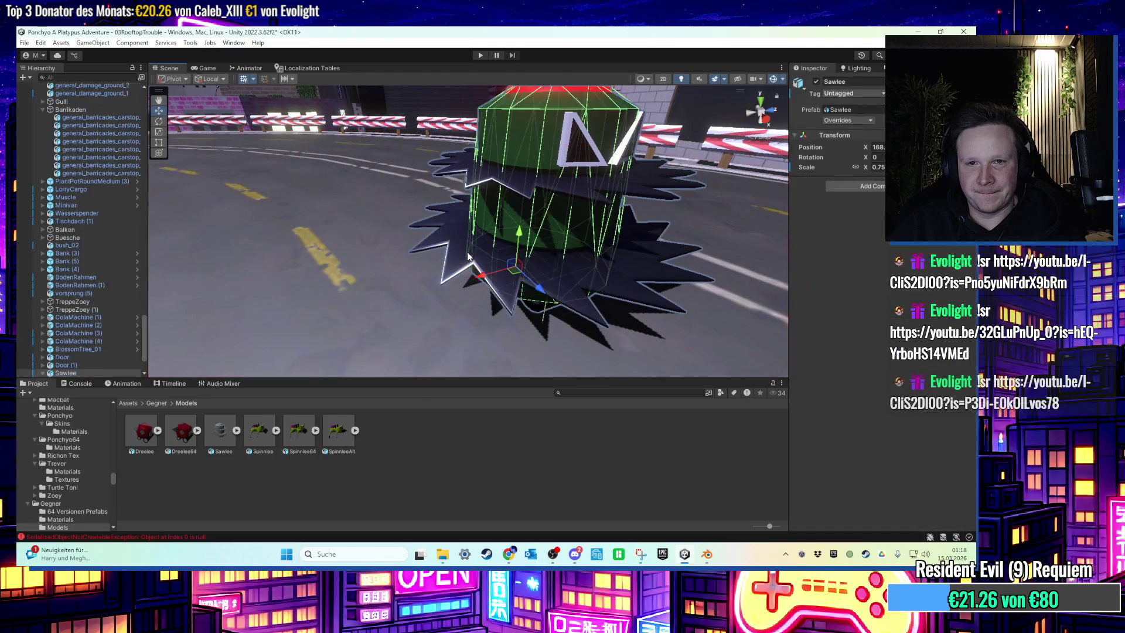
left_click(465, 260)
left_click(830, 442)
type("box")
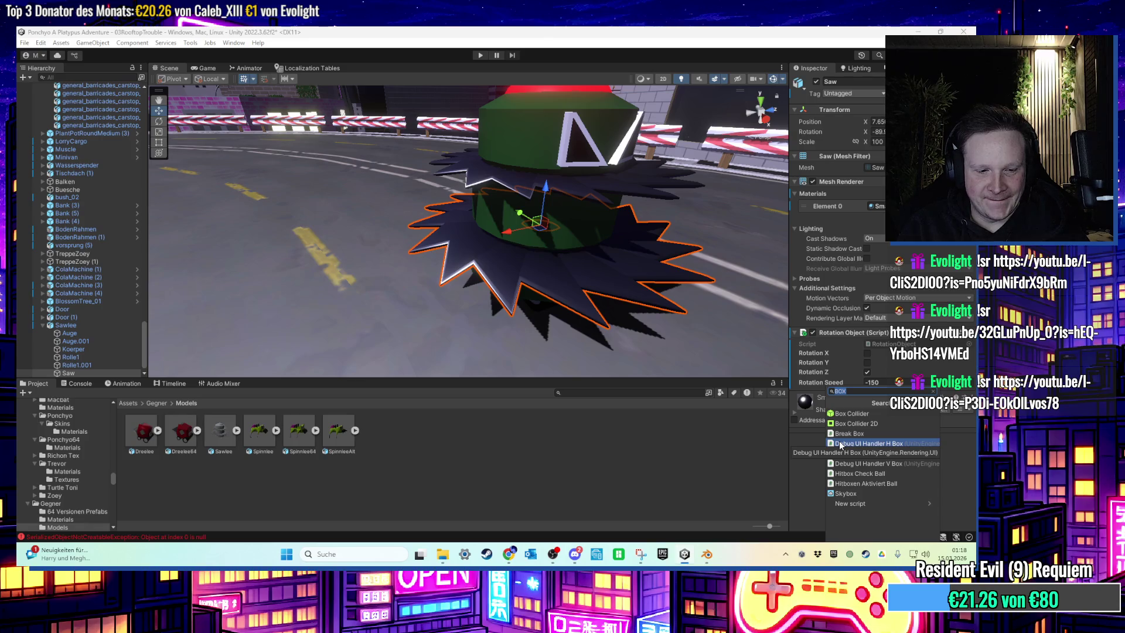
Give the lower saw blade Saw a convex Mesh Collider
key("BackSpace")
key("BackSpace")
key("BackSpace")
type("MESH")
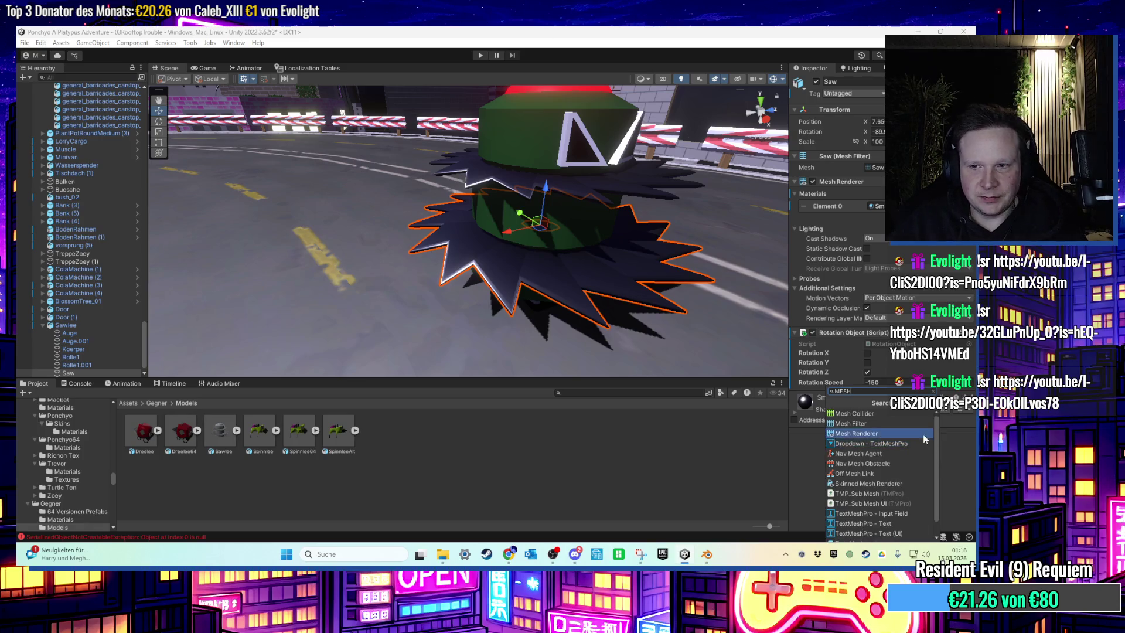
left_click(888, 412)
left_click(868, 408)
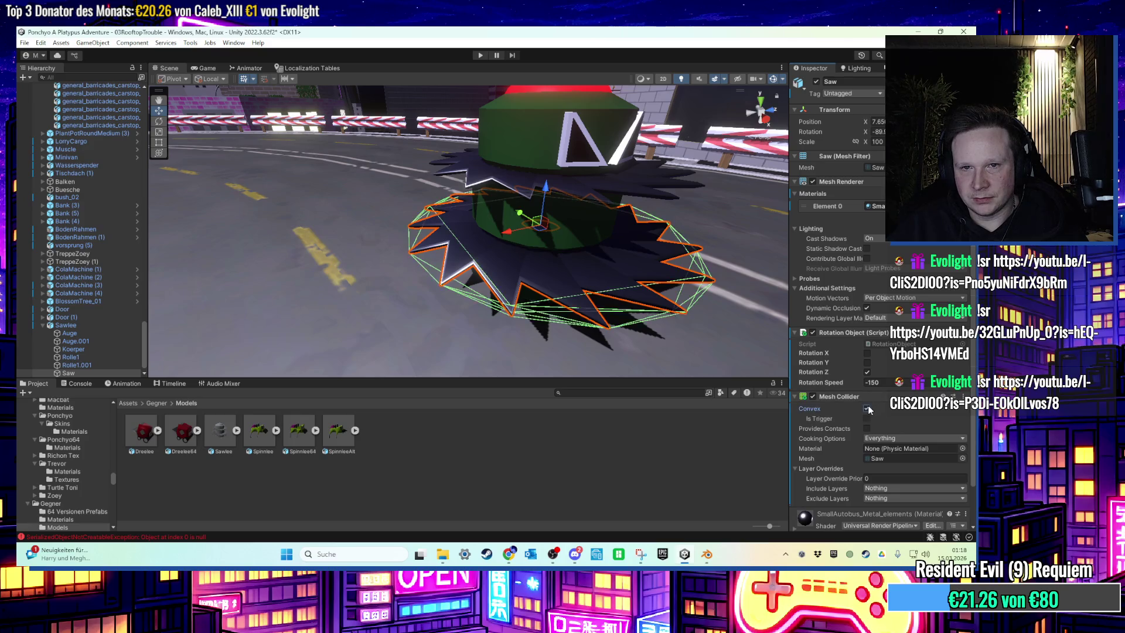
scroll(705, 290, "up", 5)
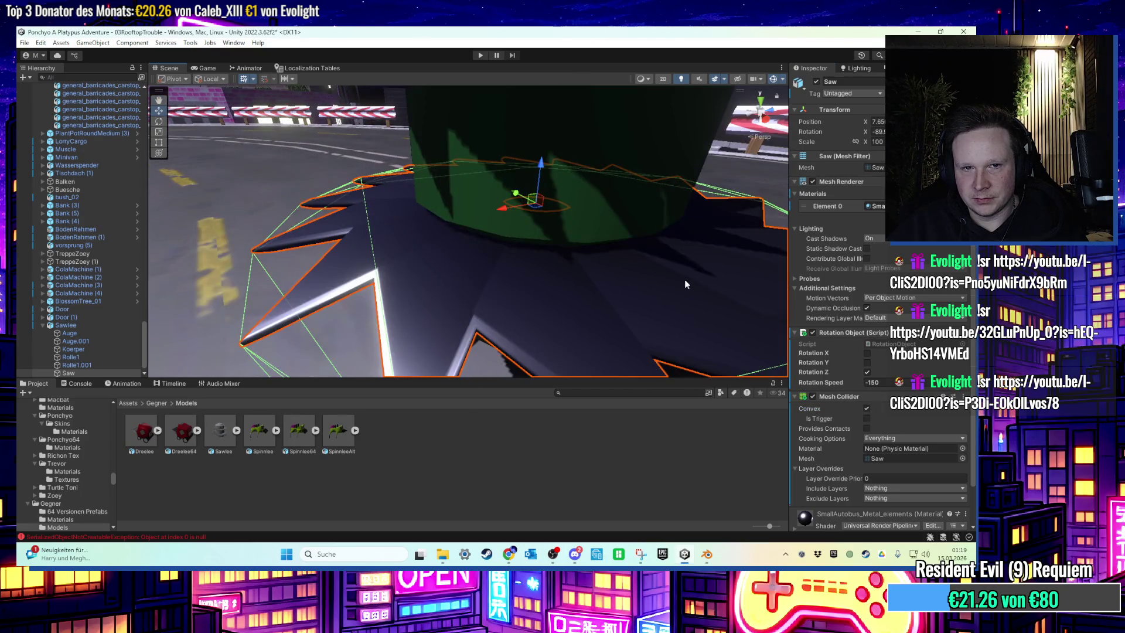
scroll(683, 282, "down", 5)
left_click_drag(665, 255, 599, 276)
Give the upper saw blade Saw.001 a convex Mesh Collider
left_click(598, 277)
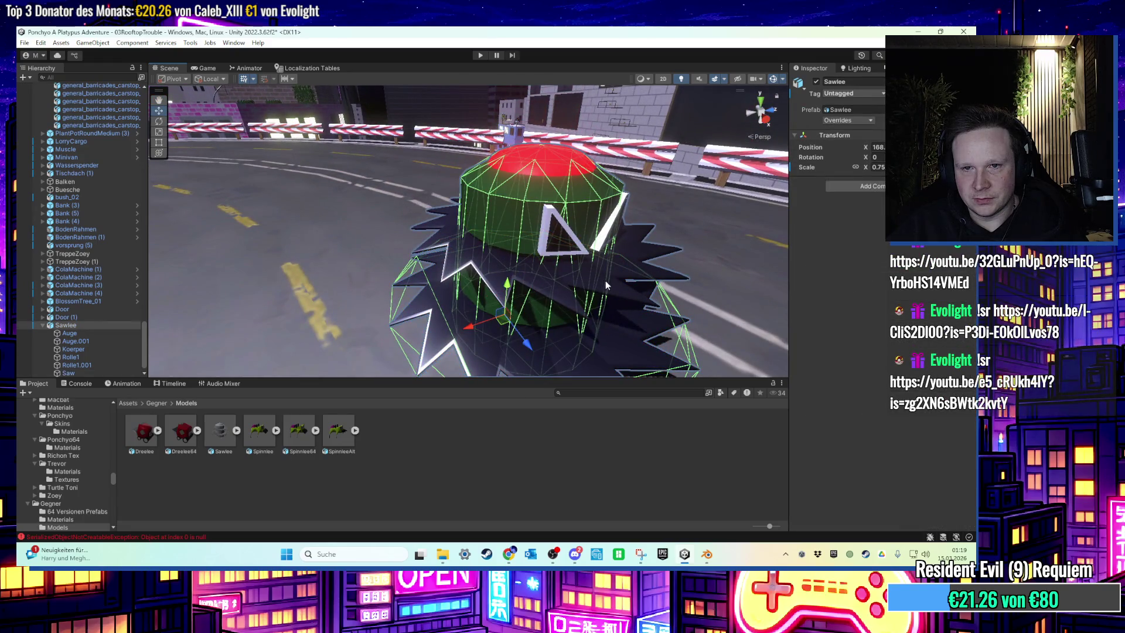
scroll(606, 280, "up", 5)
scroll(495, 270, "down", 5)
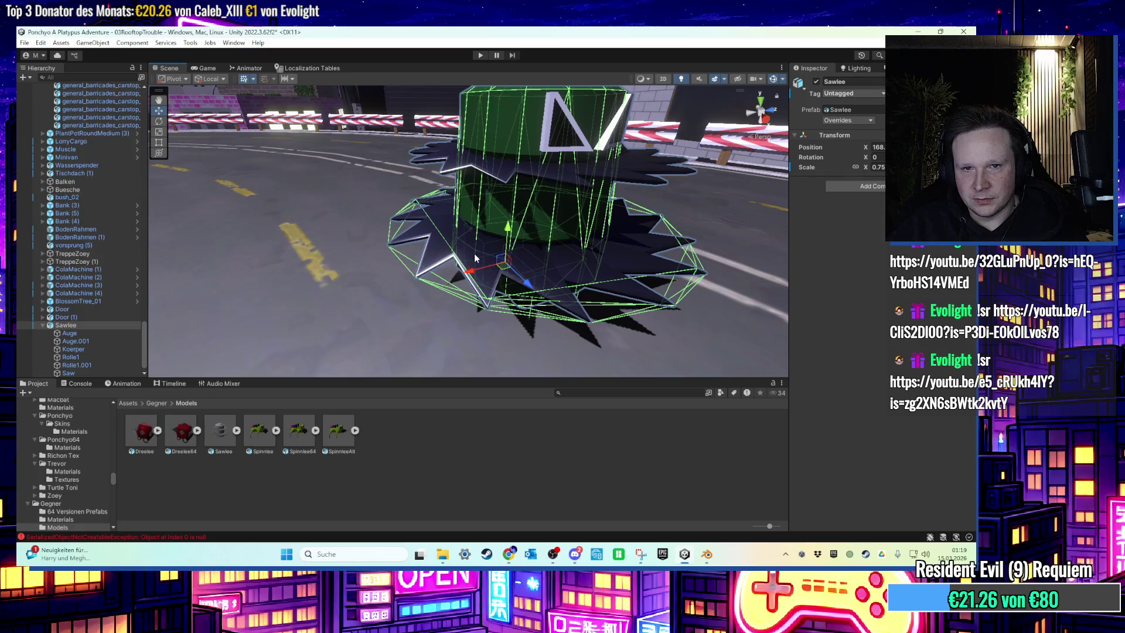
left_click(600, 300)
left_click_drag(591, 275, 581, 211)
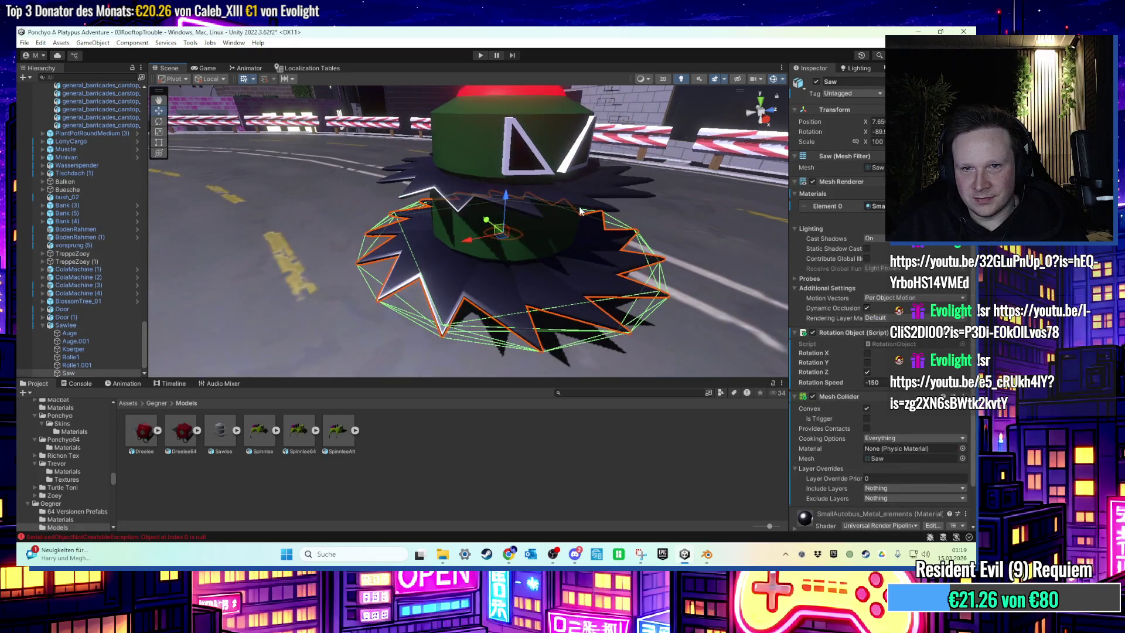
left_click(581, 203)
left_click(857, 440)
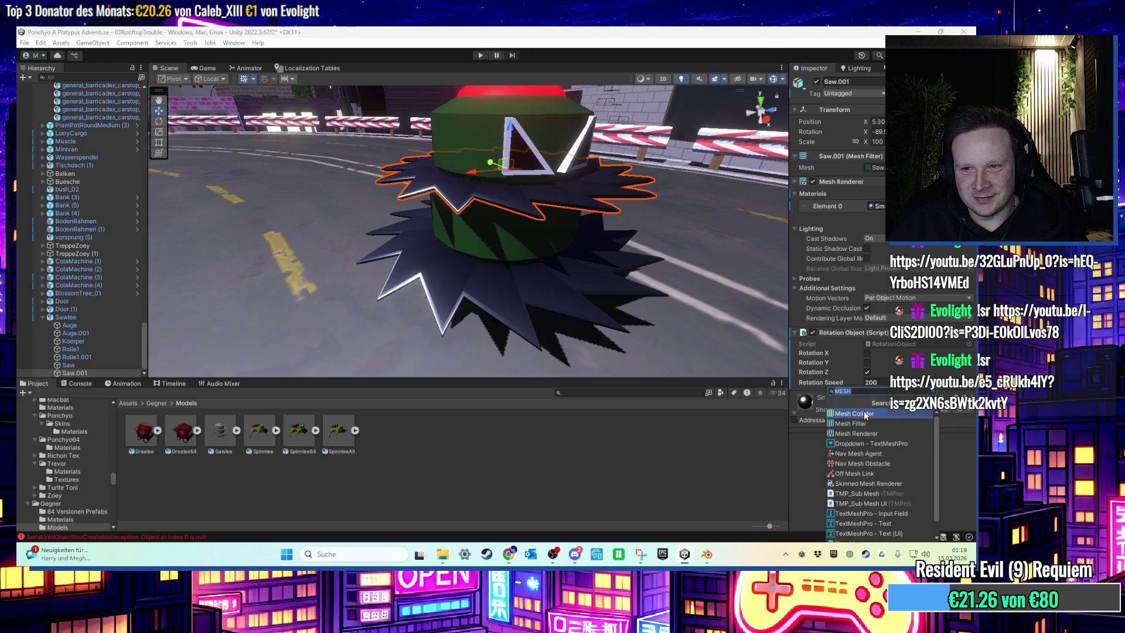
left_click(862, 433)
left_click(866, 409)
Zoom around the blades and reselect the whole Sawlee enemy
scroll(565, 246, "down", 3)
scroll(565, 251, "up", 4)
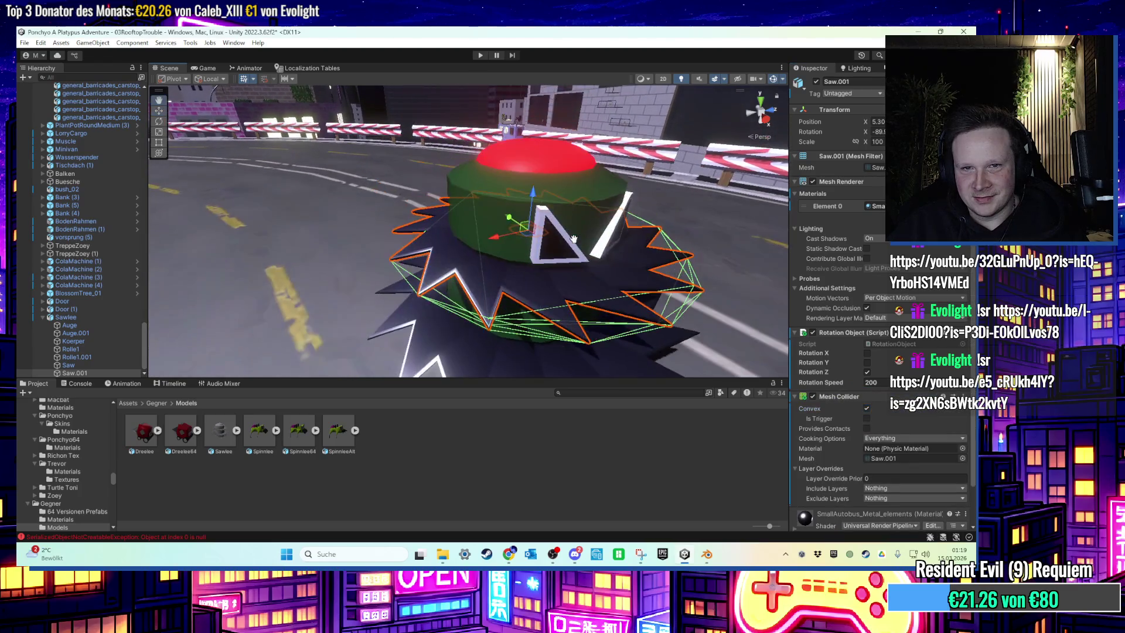
scroll(574, 239, "up", 3)
scroll(574, 237, "down", 3)
scroll(575, 264, "up", 1)
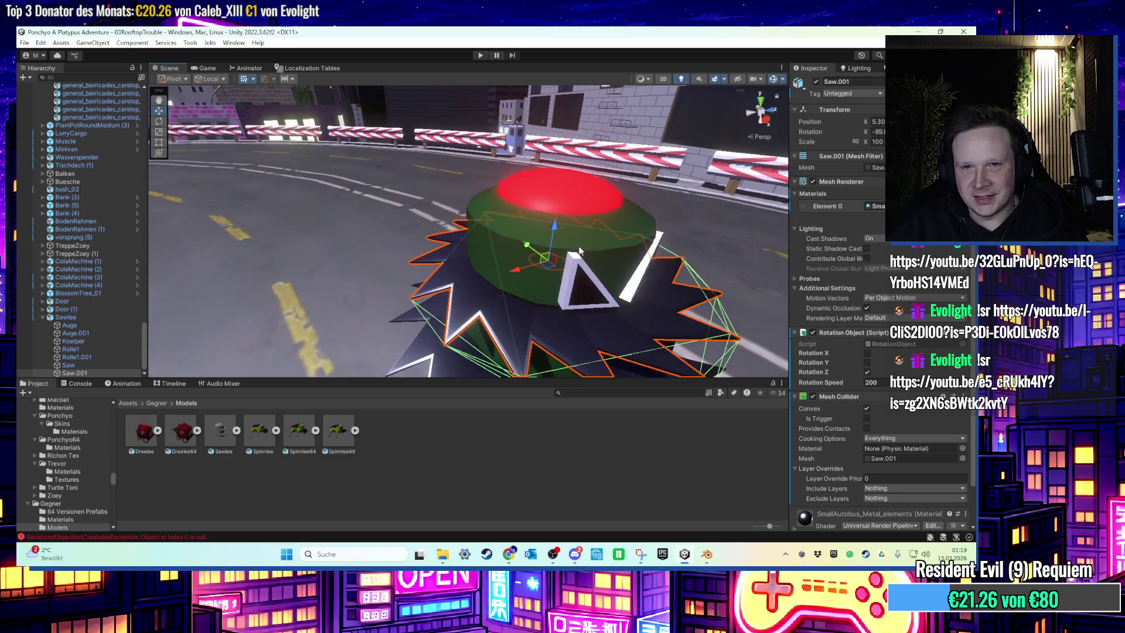
left_click(576, 291)
scroll(576, 290, "down", 2)
Add a Box Collider to Auge.001, then another to Auge, and reselect Sawlee
left_click(506, 240)
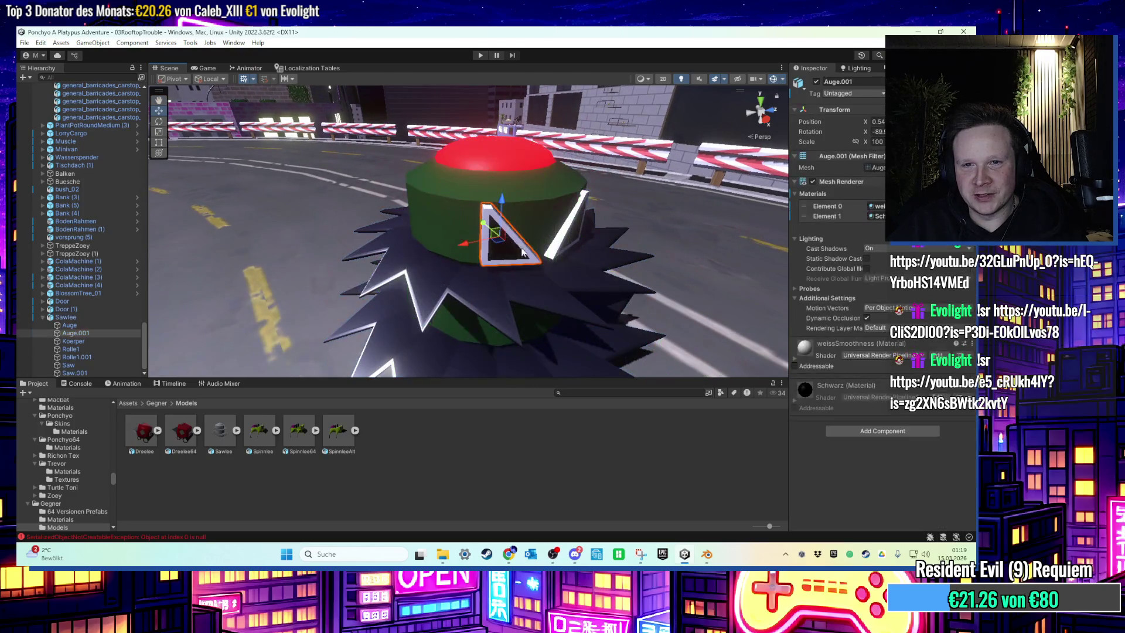
left_click(870, 431)
type("B")
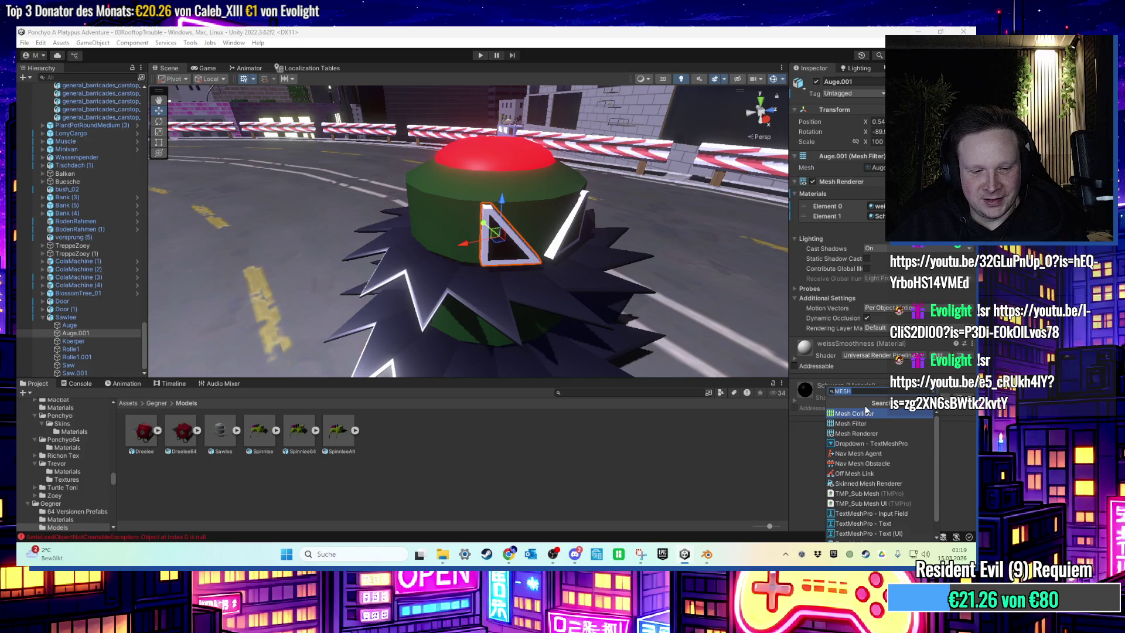
type("ox")
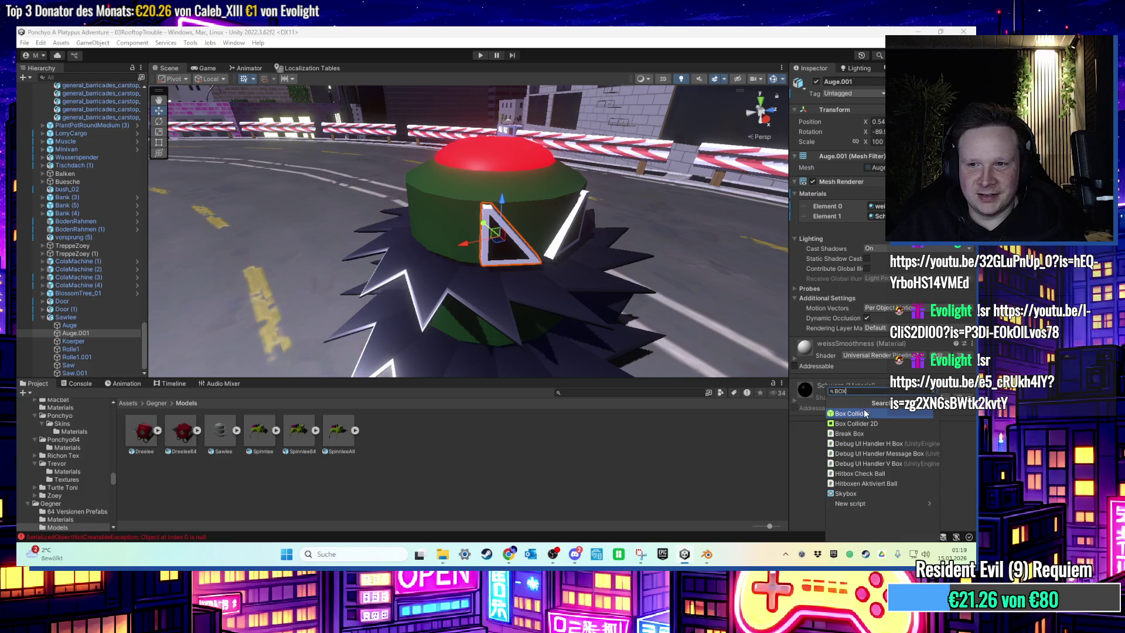
left_click(863, 413)
left_click_drag(655, 283, 521, 229)
left_click(518, 225)
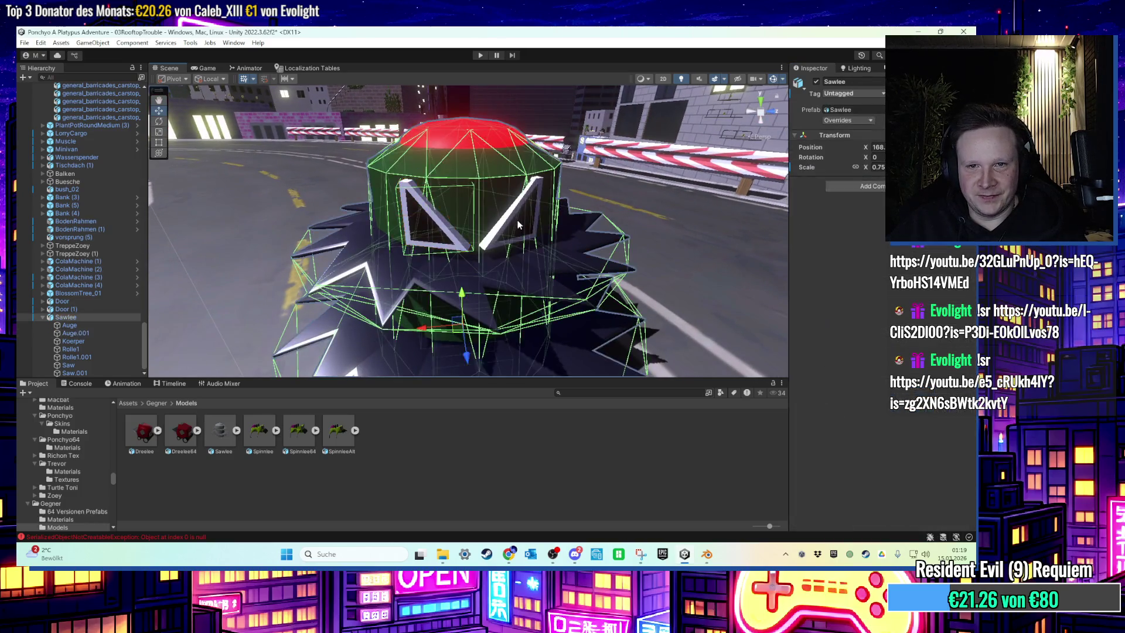
left_click(518, 225)
left_click(845, 431)
left_click(861, 419)
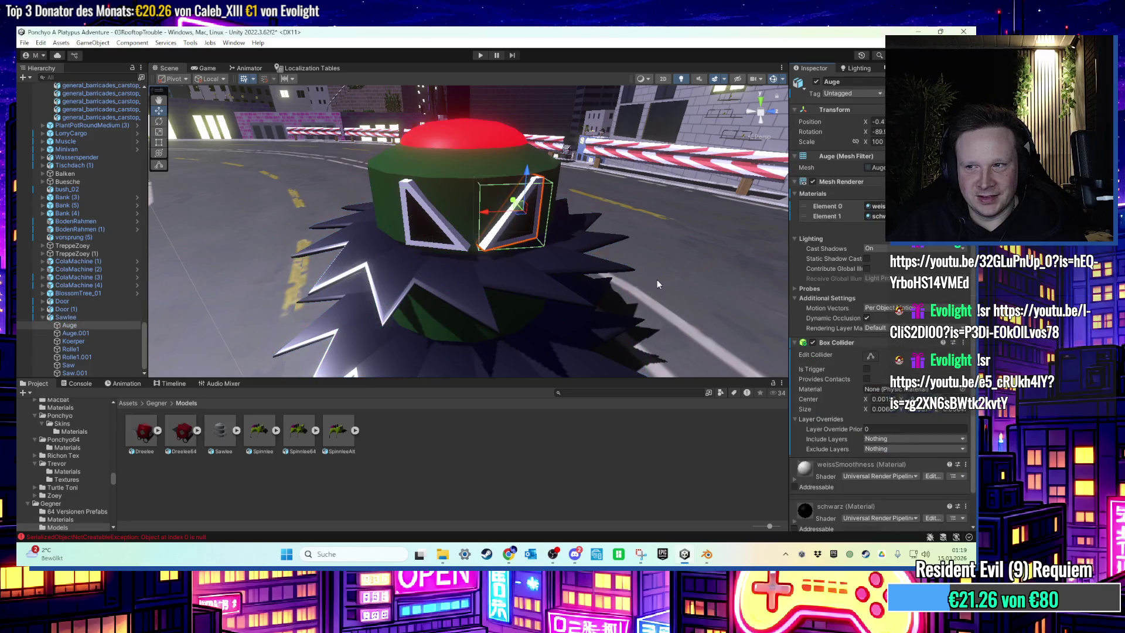
left_click_drag(637, 271, 595, 307)
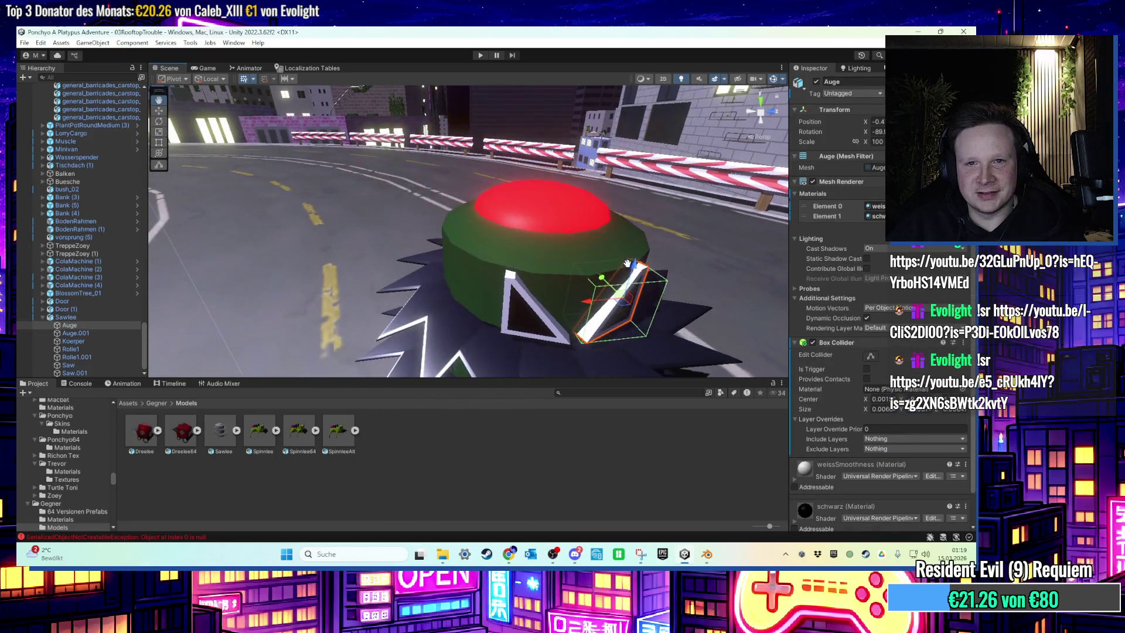
left_click(100, 316)
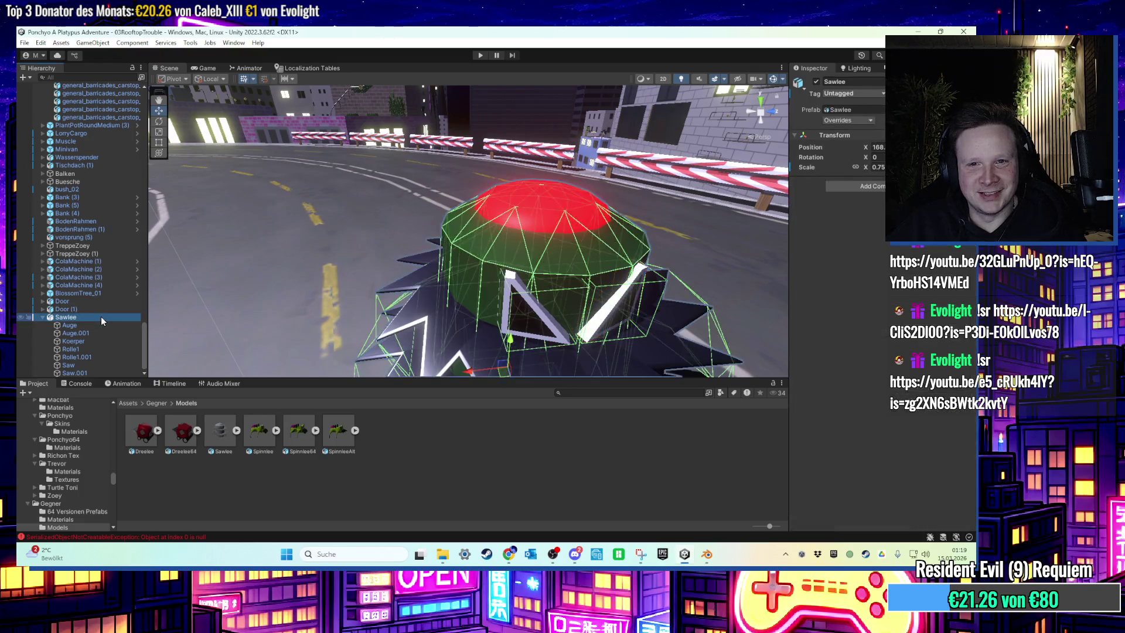
key("f")
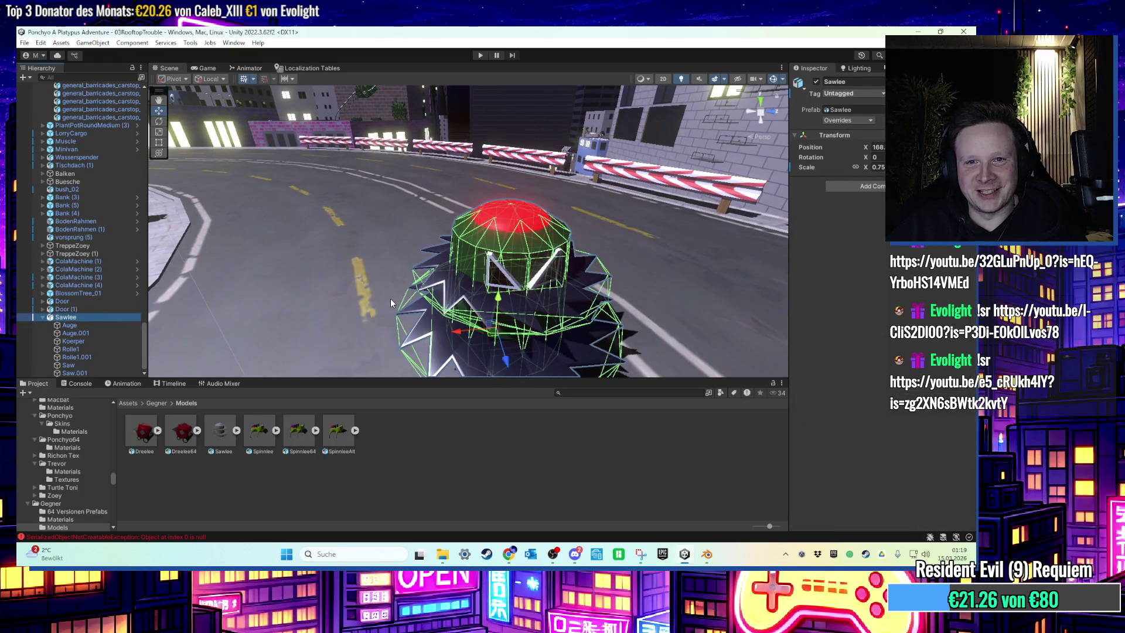
left_click(511, 557)
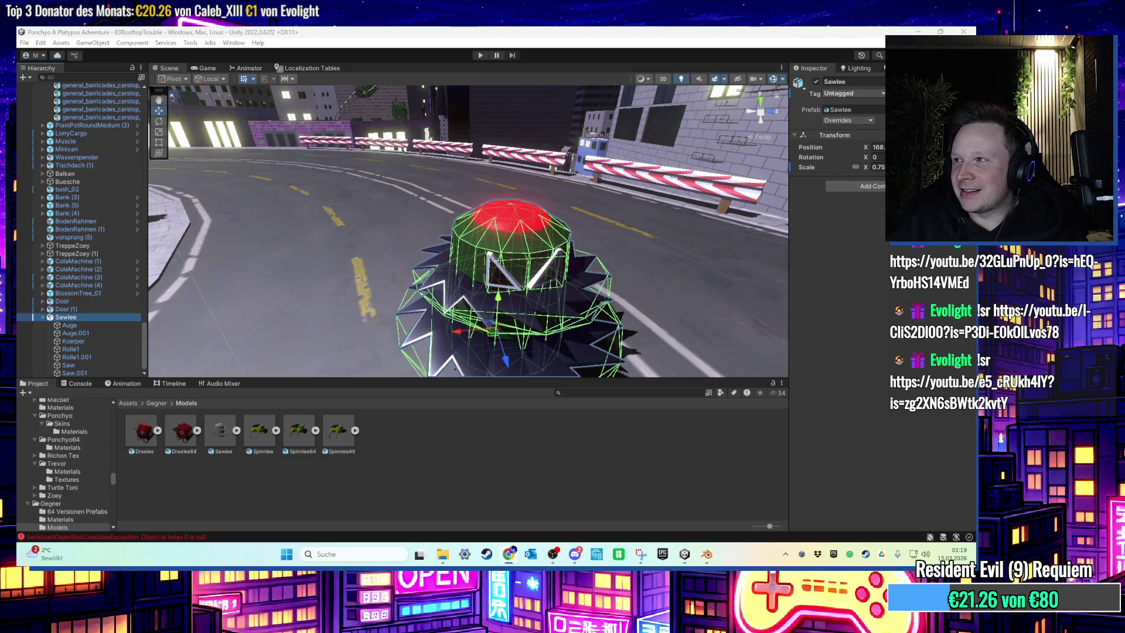